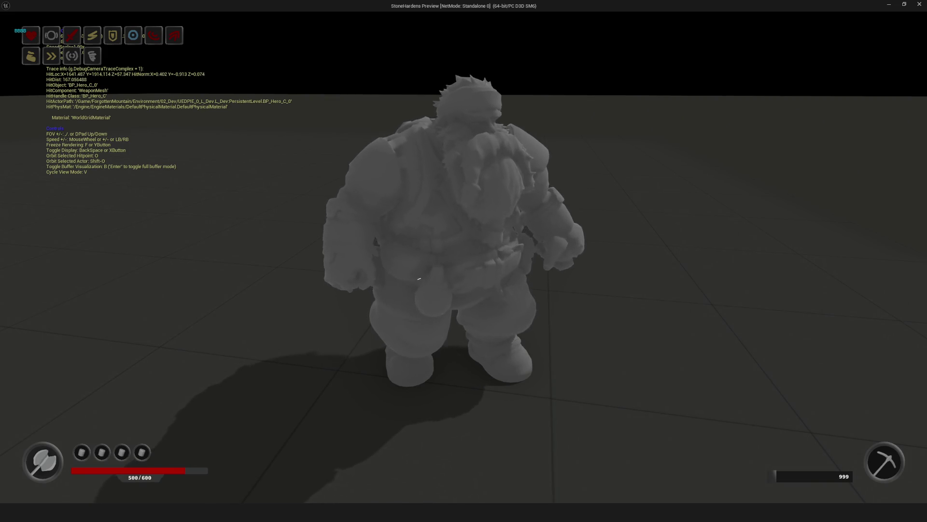
- Trigger the BBBB debug message three times in the running game
key(b)
key(b)
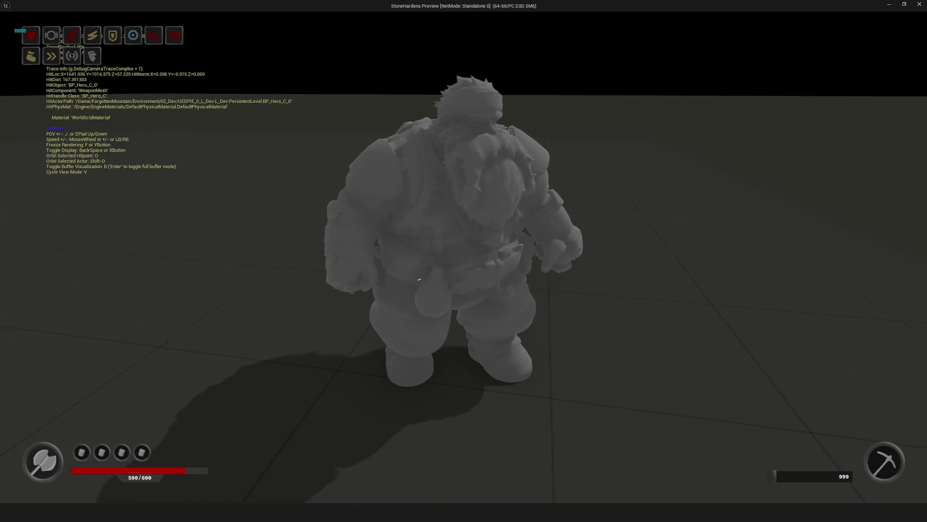
key(b)
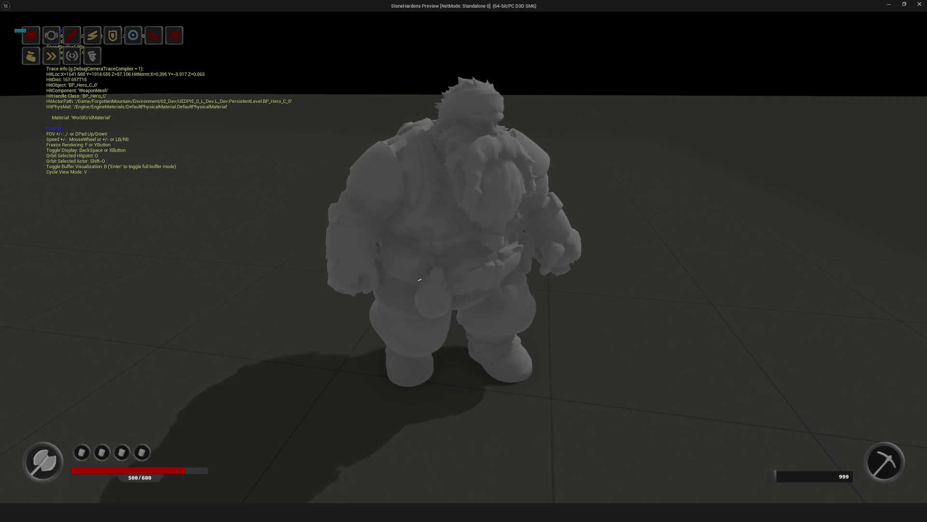
key(b)
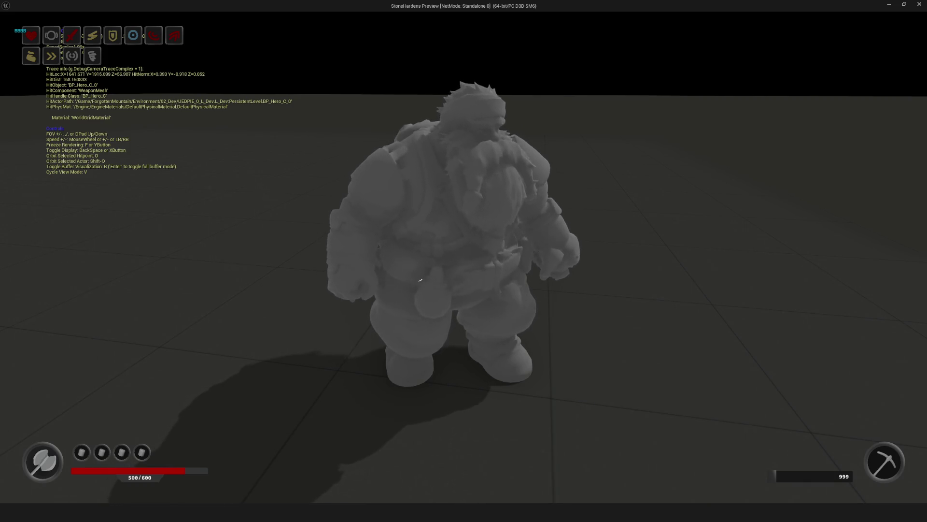
- Move the debug camera closer, then select and frame the hero before ending the play-test
key(b)
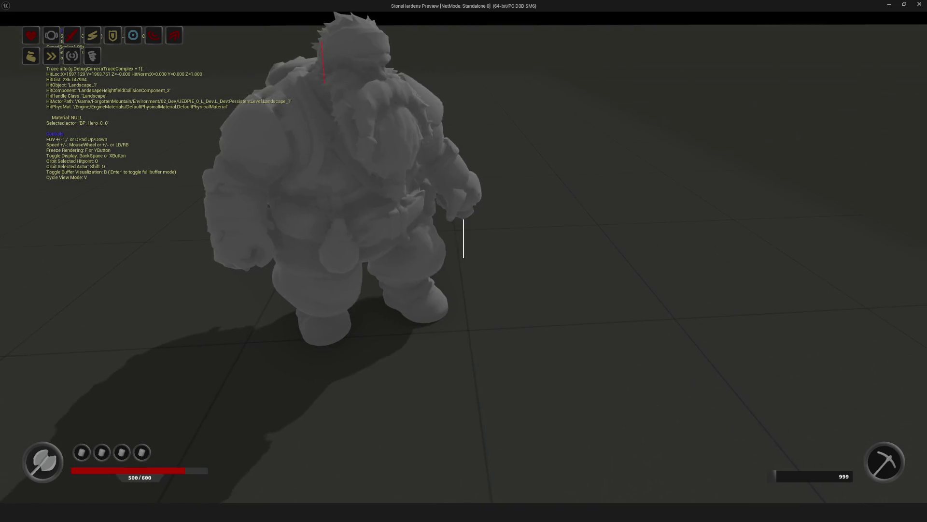
click(463, 261)
key(shift+o)
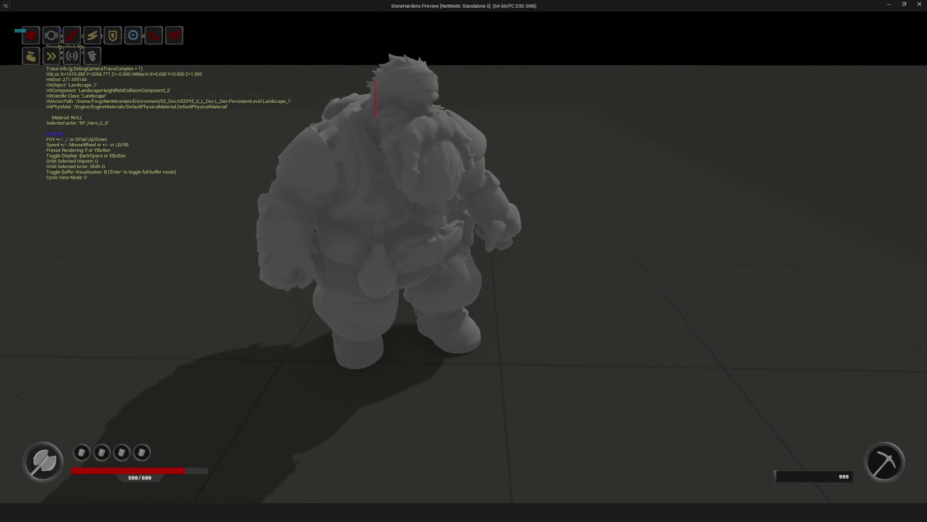
key(Escape)
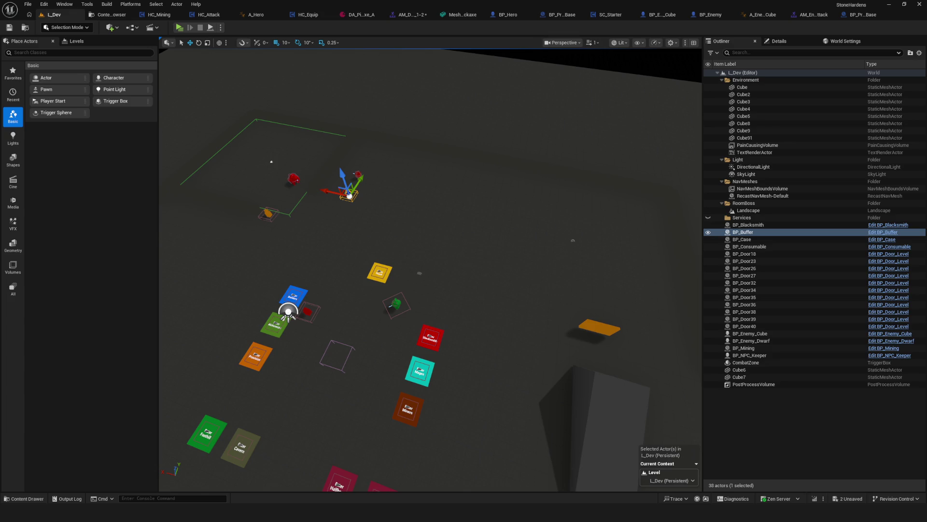
- Close the extra open asset editor tabs, leaving the level view
drag(480, 190, 344, 213)
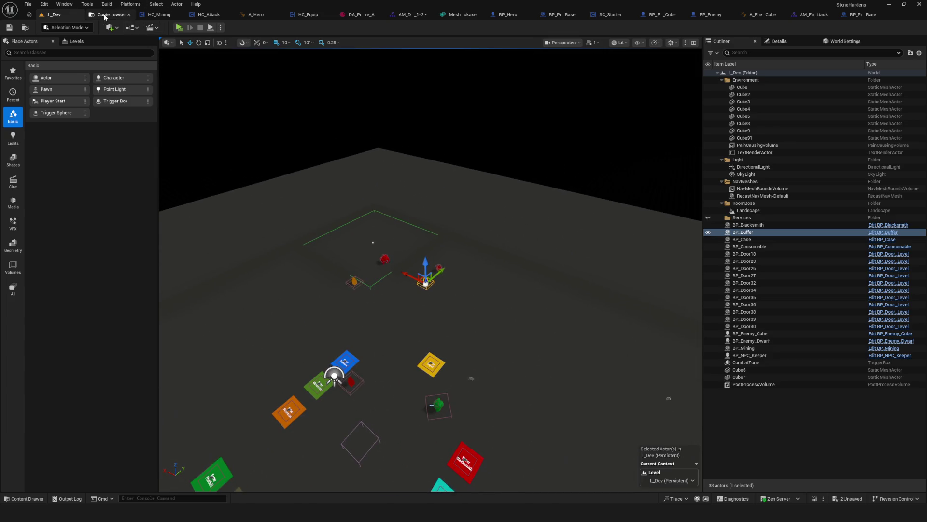
click(108, 15)
right_click(109, 15)
key(Escape)
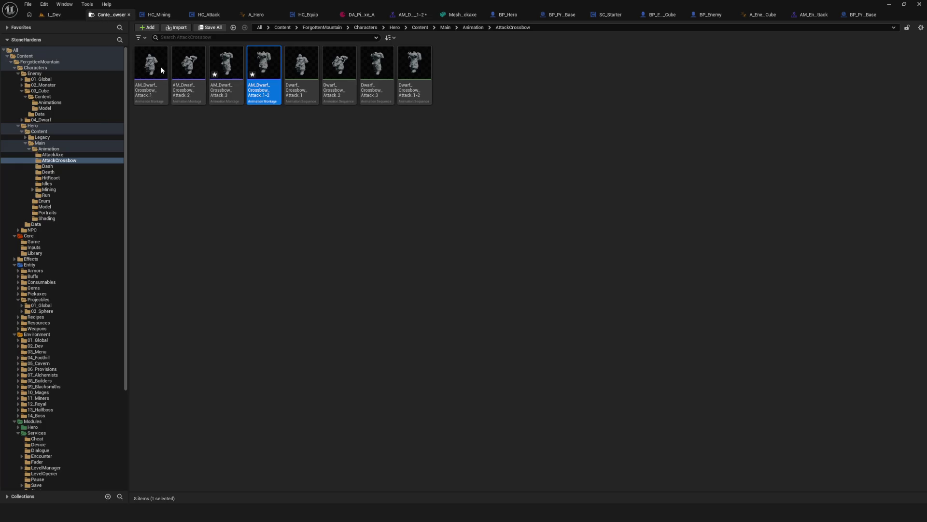
click(47, 14)
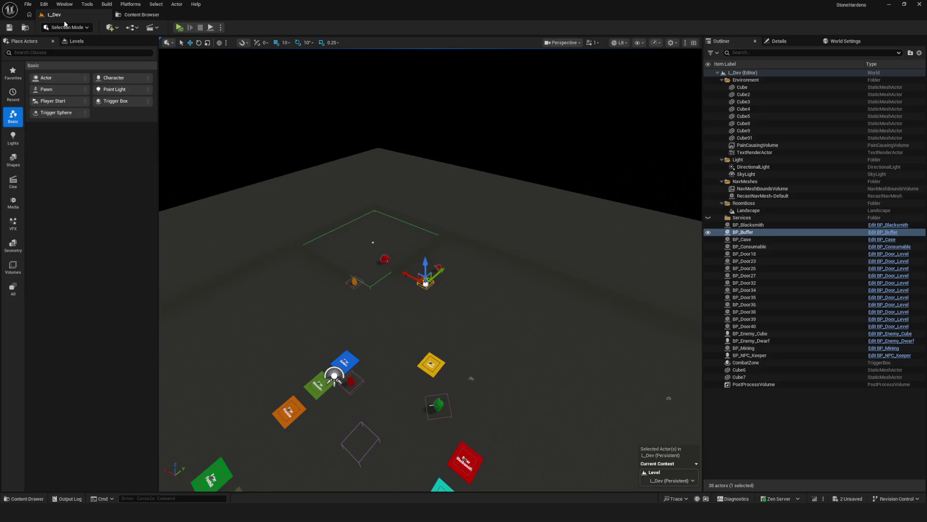
mouse_move(525, 325)
mouse_down()
mouse_move(512, 318)
mouse_move(527, 295)
mouse_move(522, 261)
mouse_up()
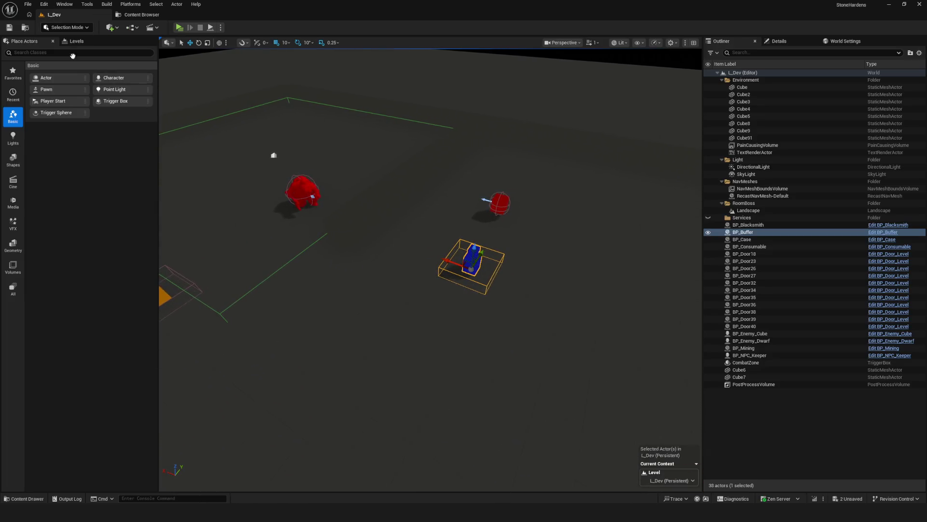
- Browse to Characters > Enemy > 01_Global > AI and open the ST_Enemy_Dwarf state tree
click(141, 14)
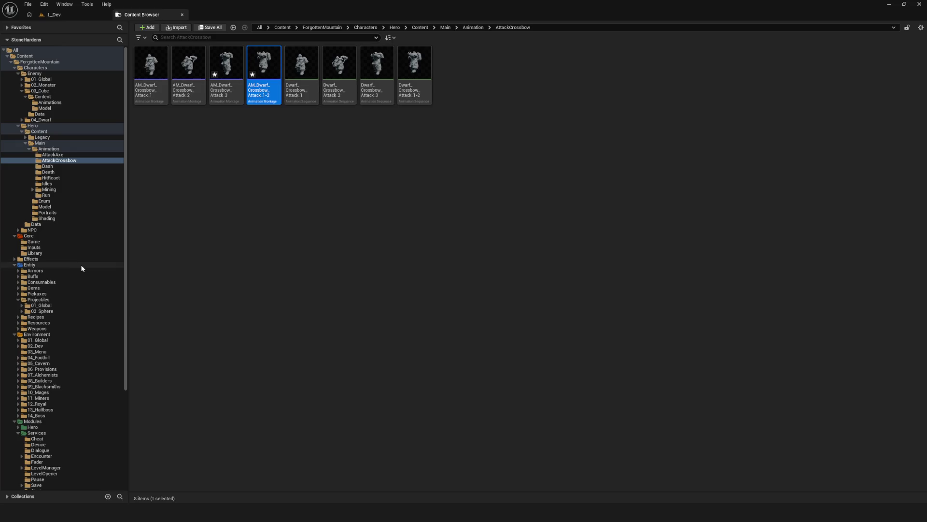
scroll(75, 246, down, 3)
scroll(88, 229, up, 3)
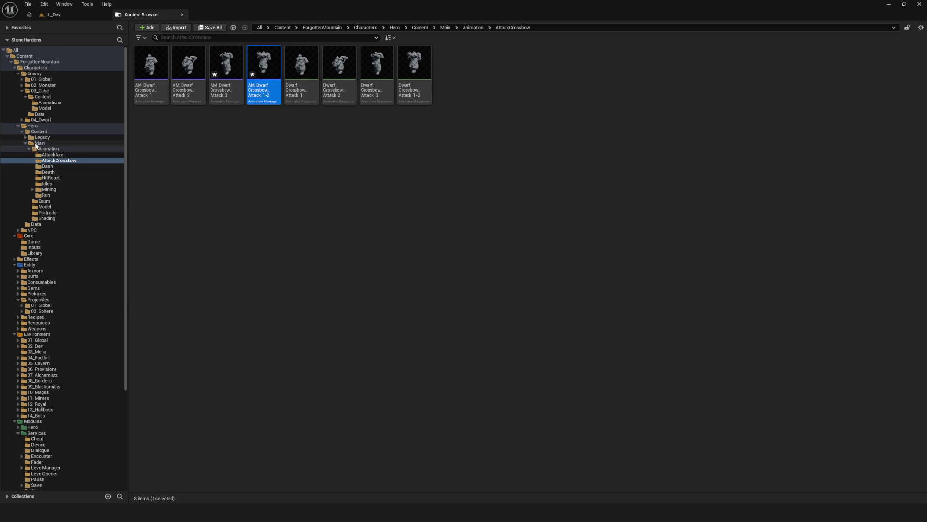
click(33, 126)
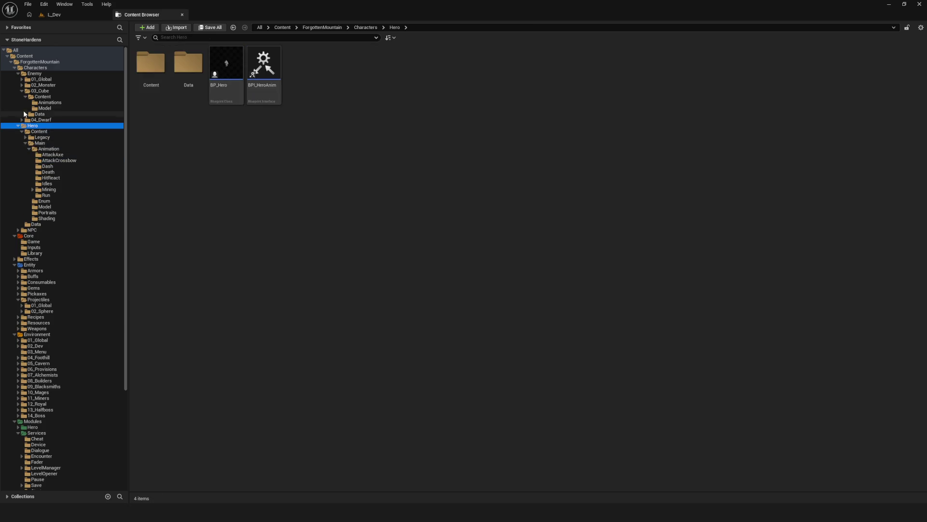
click(21, 90)
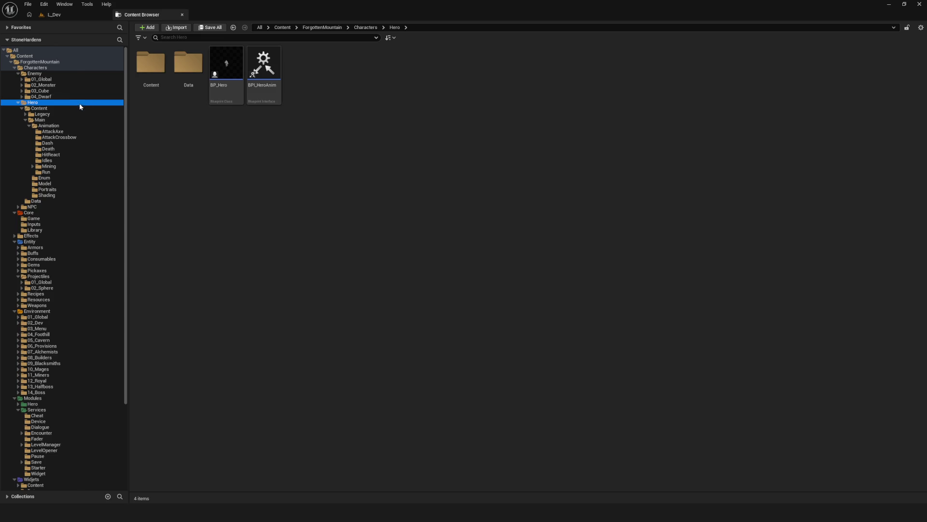
click(25, 119)
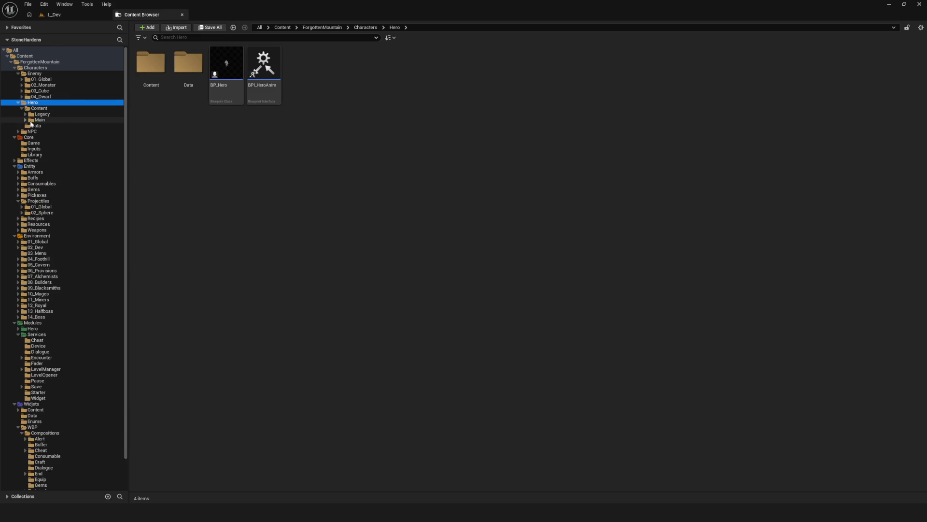
click(43, 79)
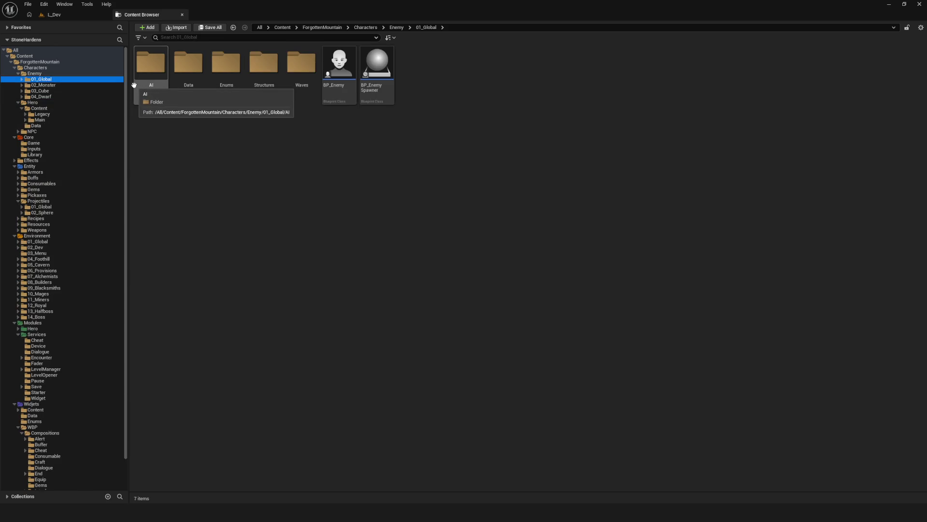
double_click(151, 65)
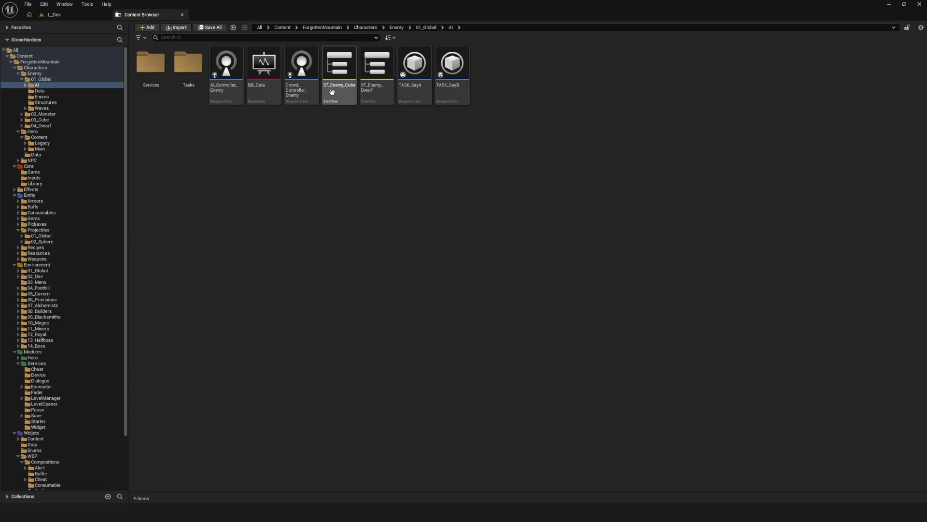
double_click(378, 74)
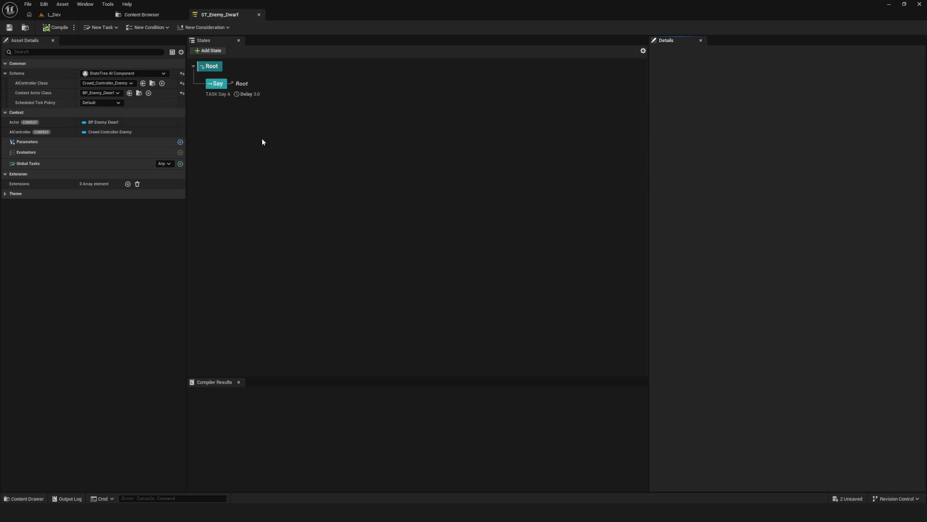
- Open ST_Enemy_Cube and compare it with ST_Enemy_Dwarf, then close it
click(141, 14)
double_click(340, 74)
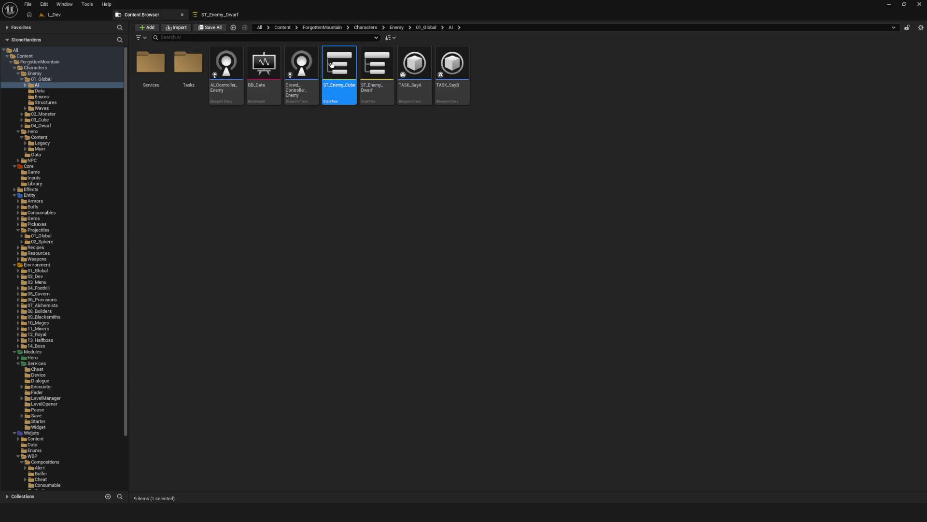
click(242, 15)
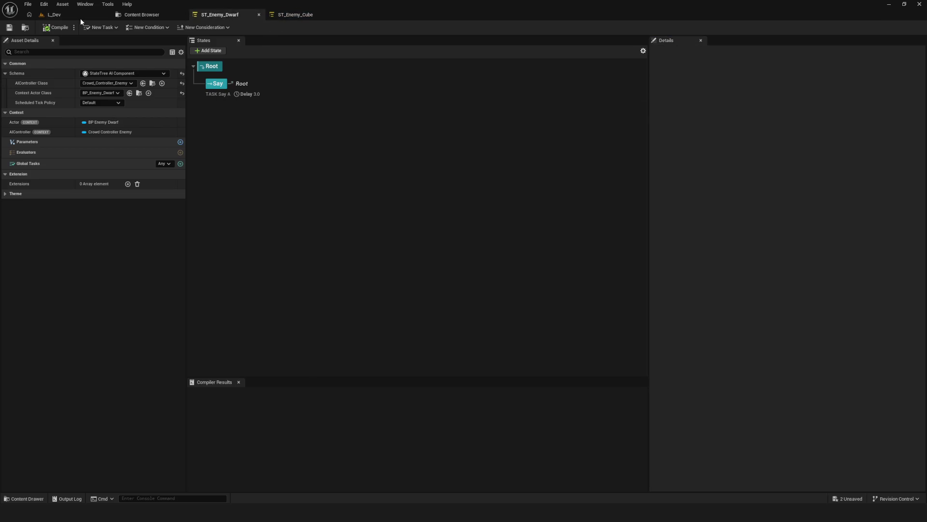
click(303, 16)
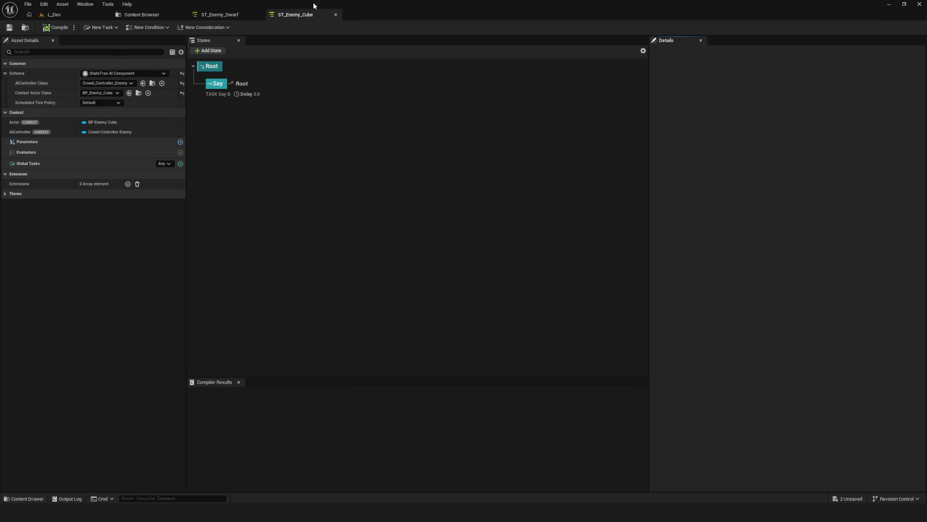
click(336, 15)
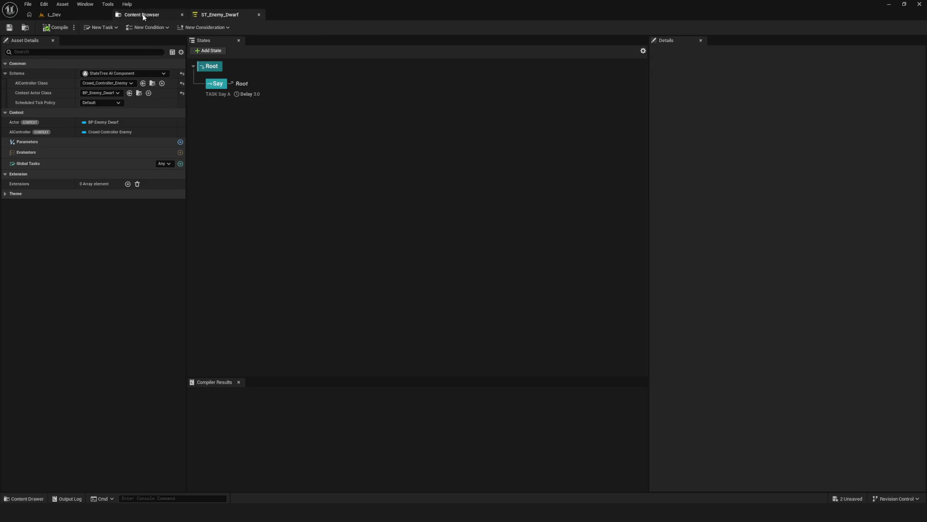
- Reopen both enemy state trees, then return to L_Dev and start a play-test
click(138, 14)
double_click(382, 80)
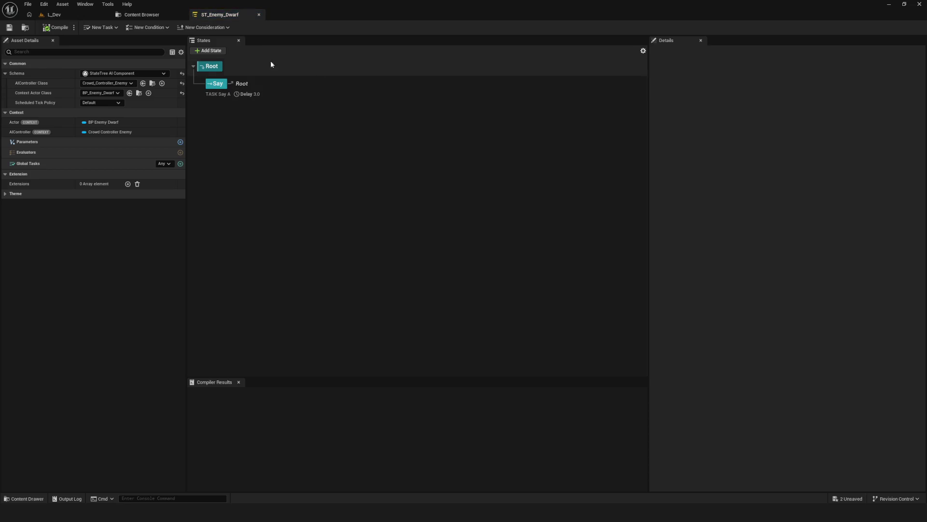
click(141, 15)
double_click(339, 78)
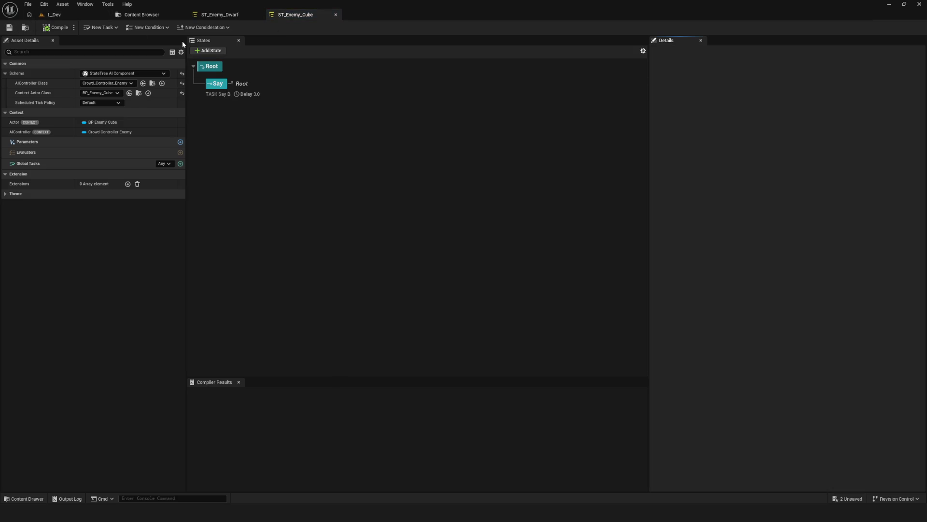
click(140, 15)
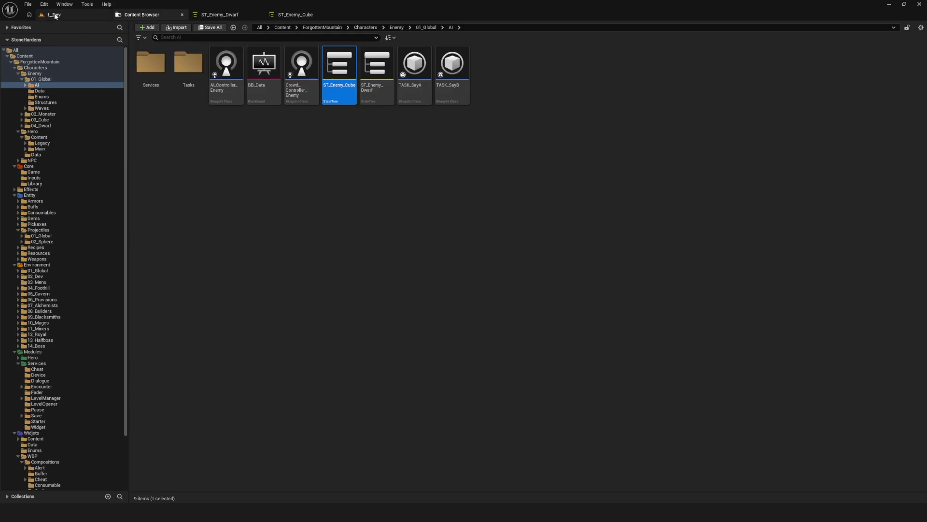
click(53, 14)
click(179, 28)
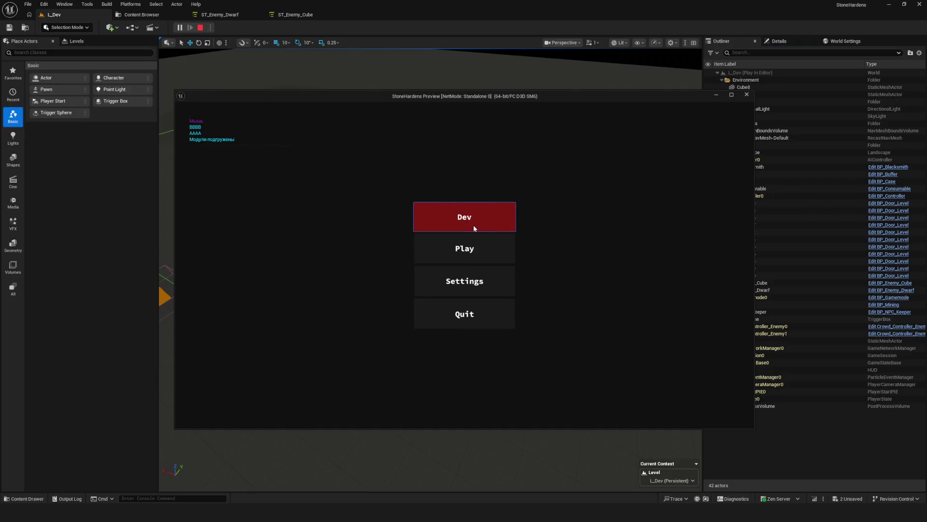
- Enter the game via Dev, walk the hero toward the enemies, then stop the test
click(473, 224)
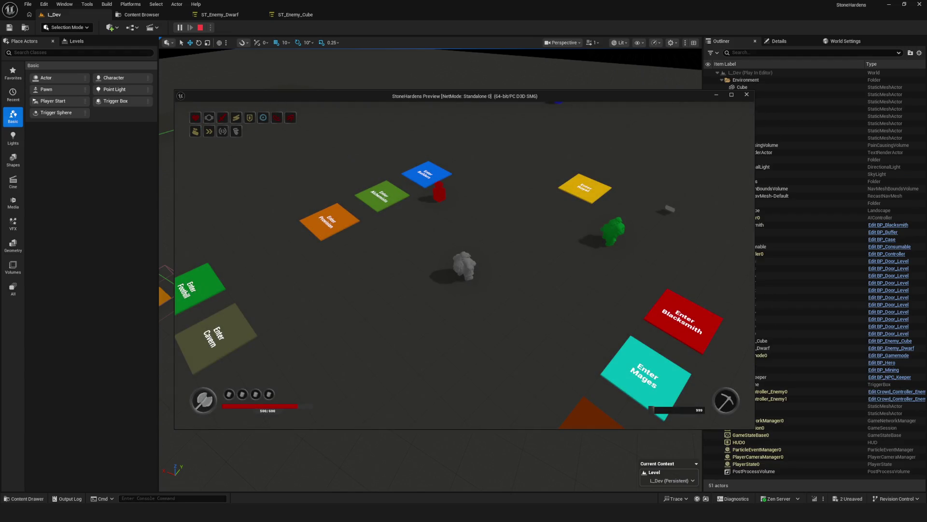
key(w)
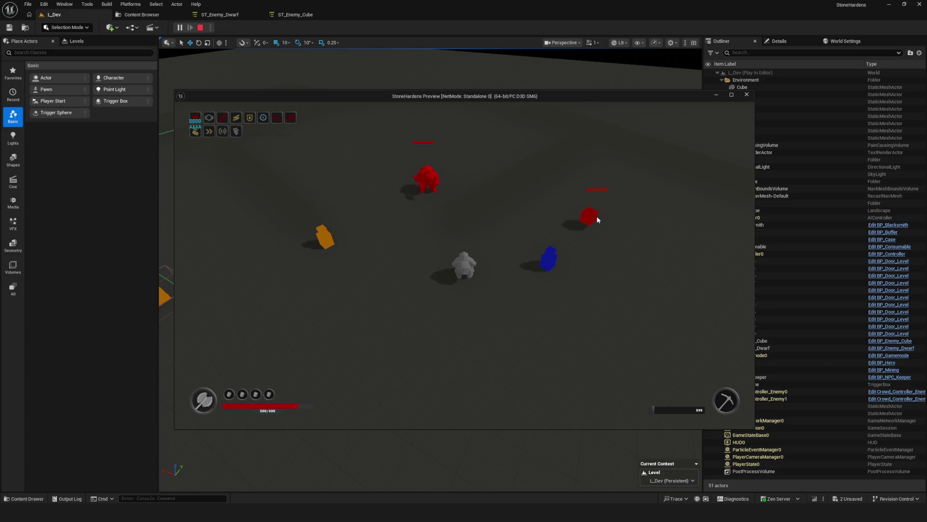
key(Escape)
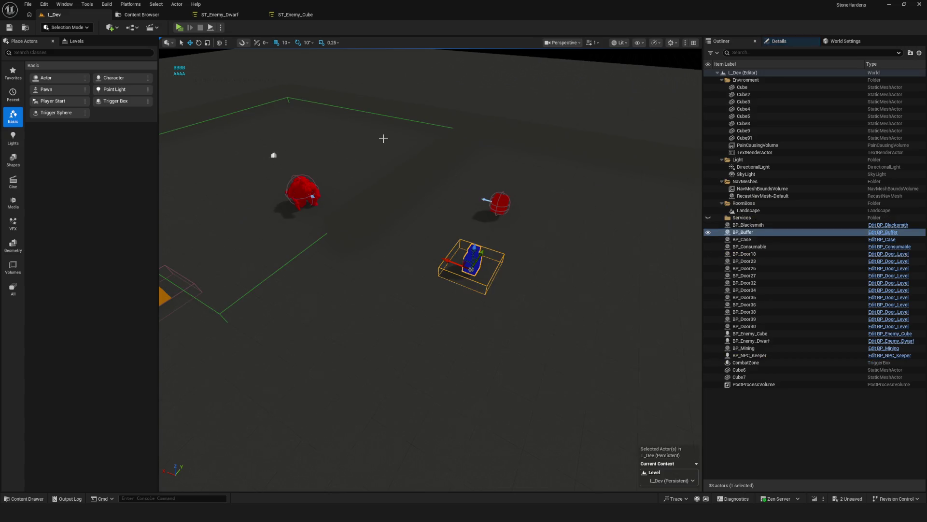
click(231, 16)
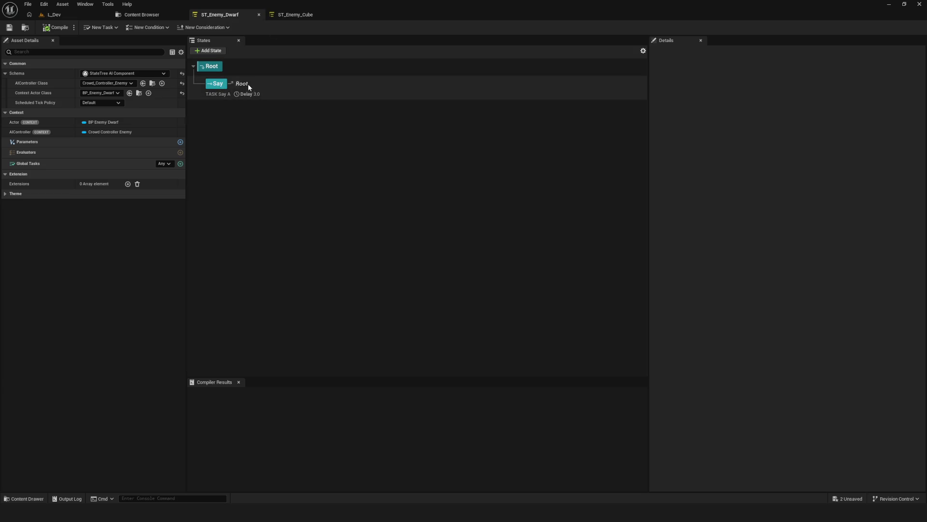
click(246, 87)
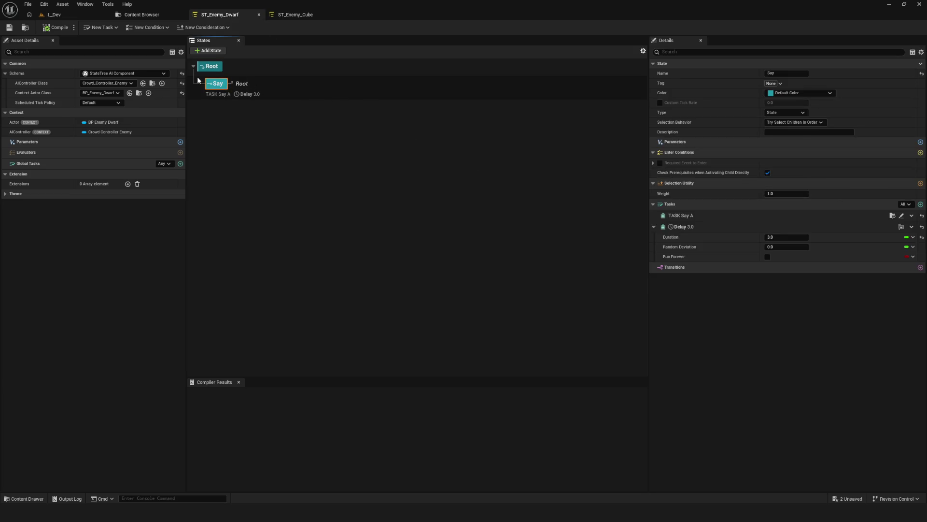
double_click(218, 84)
key(Return)
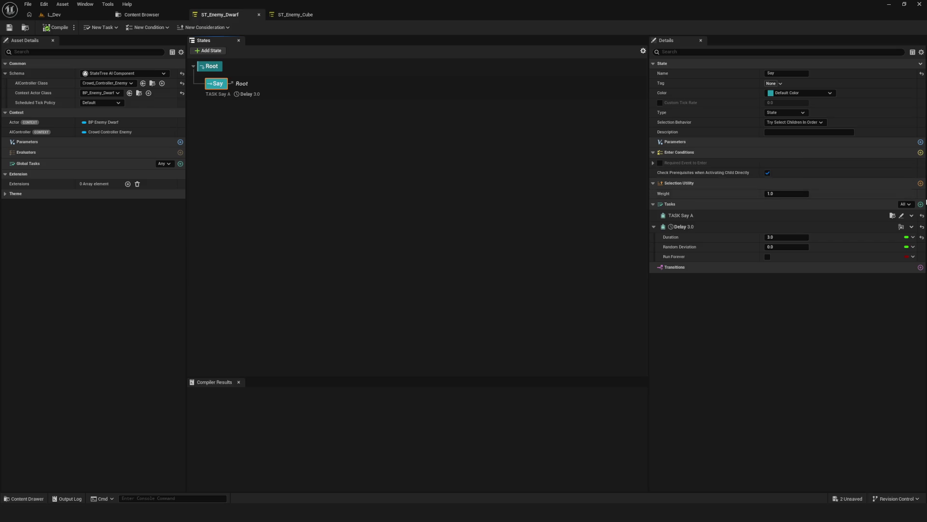
click(921, 204)
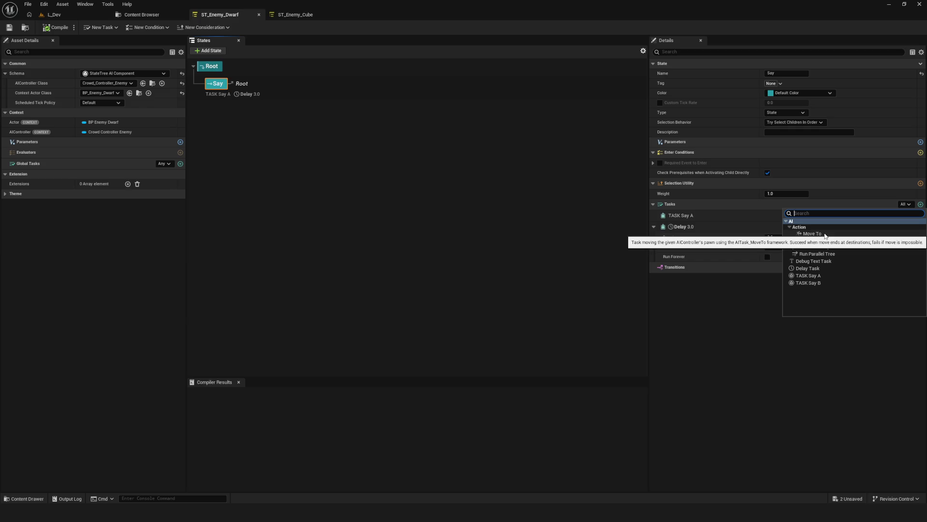
click(637, 237)
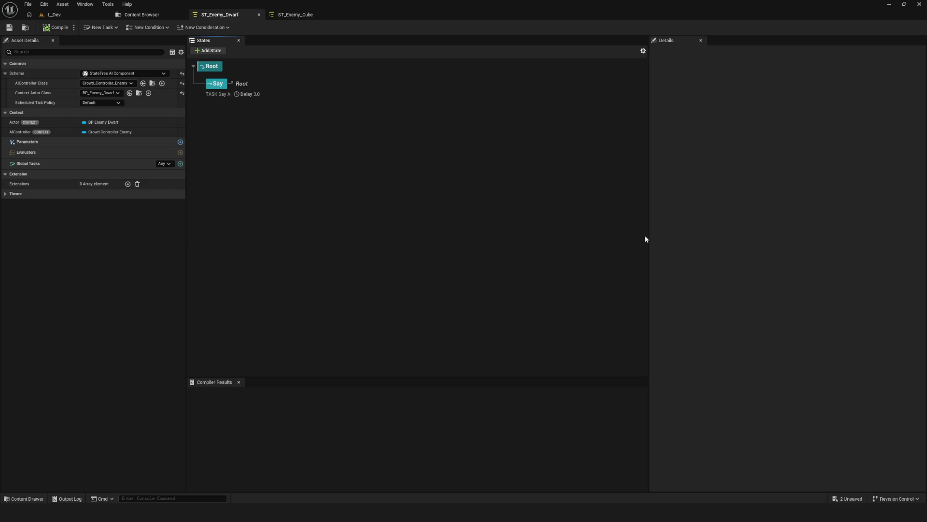
- Rename the Say state to Move
click(219, 83)
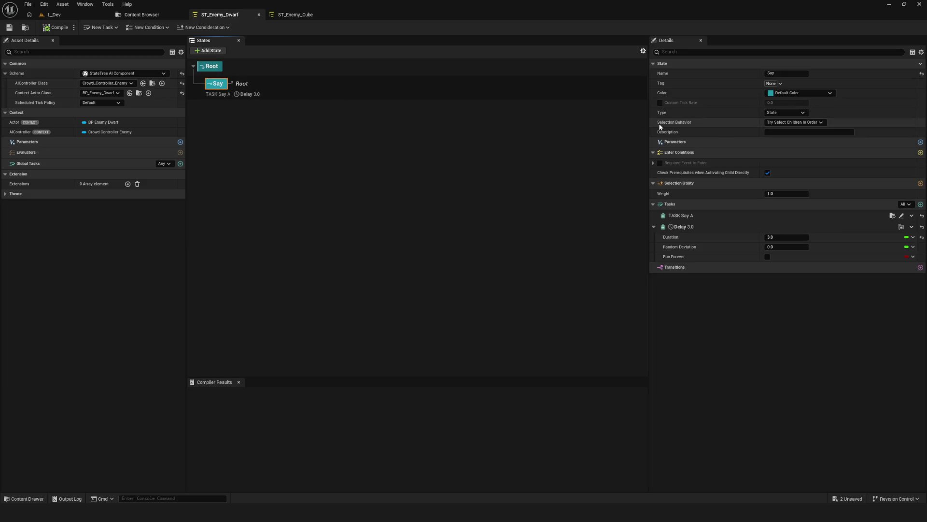
key(F2)
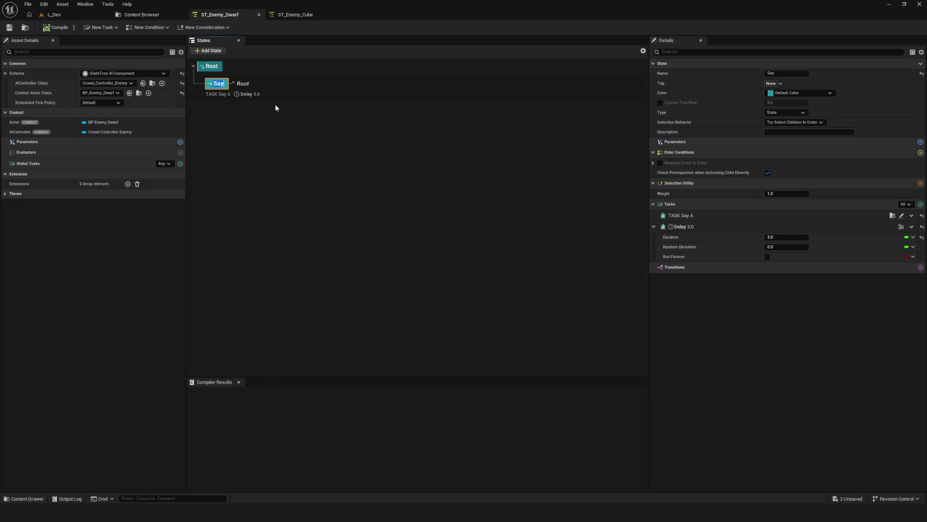
text(Move)
key(Return)
- Delete the Delay 3.0 and TASK Say A tasks from the Move state
click(653, 226)
click(912, 226)
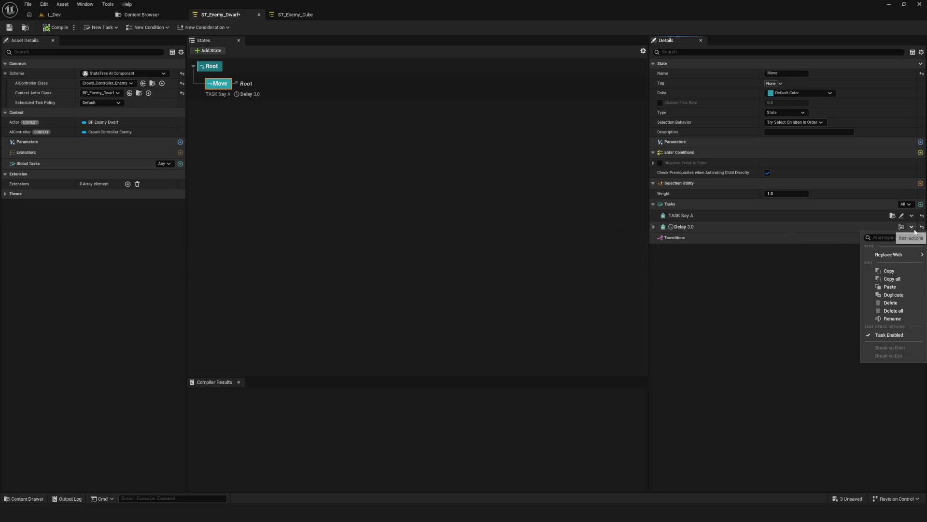
click(902, 302)
click(913, 216)
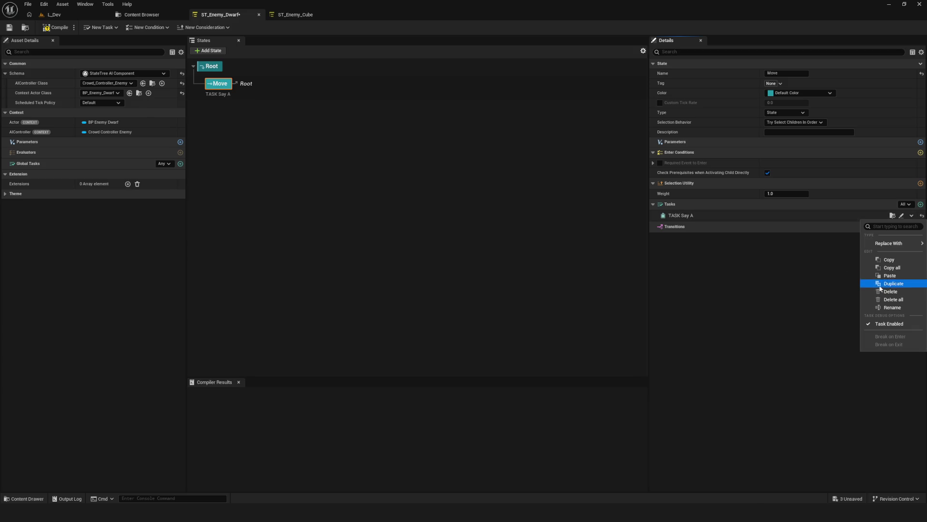
click(821, 247)
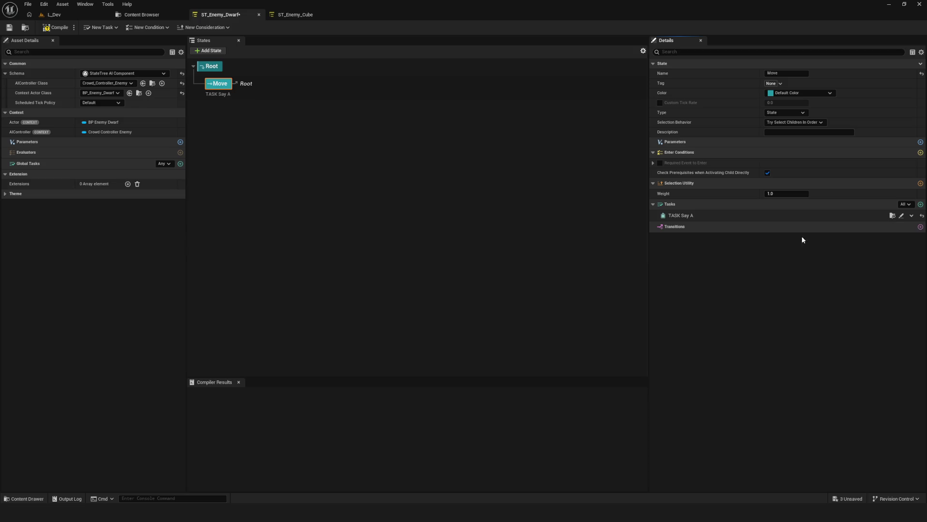
click(912, 217)
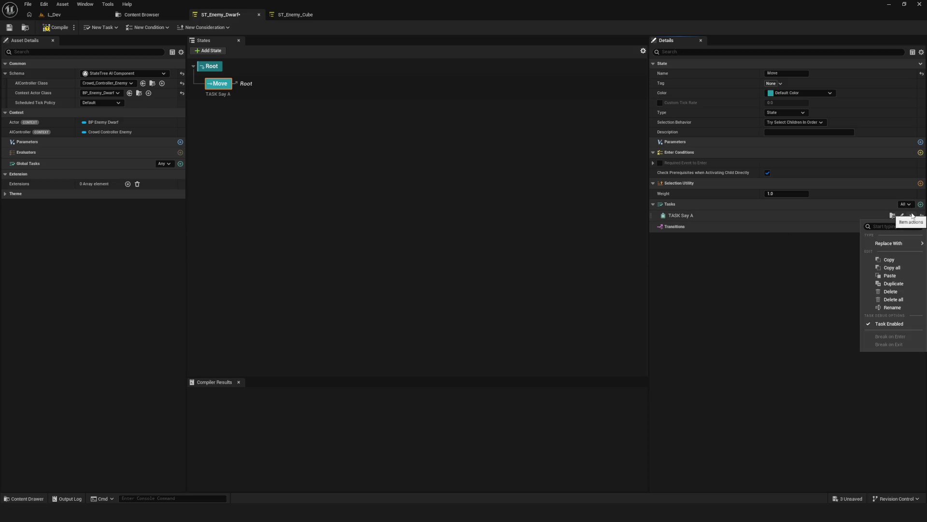
click(894, 293)
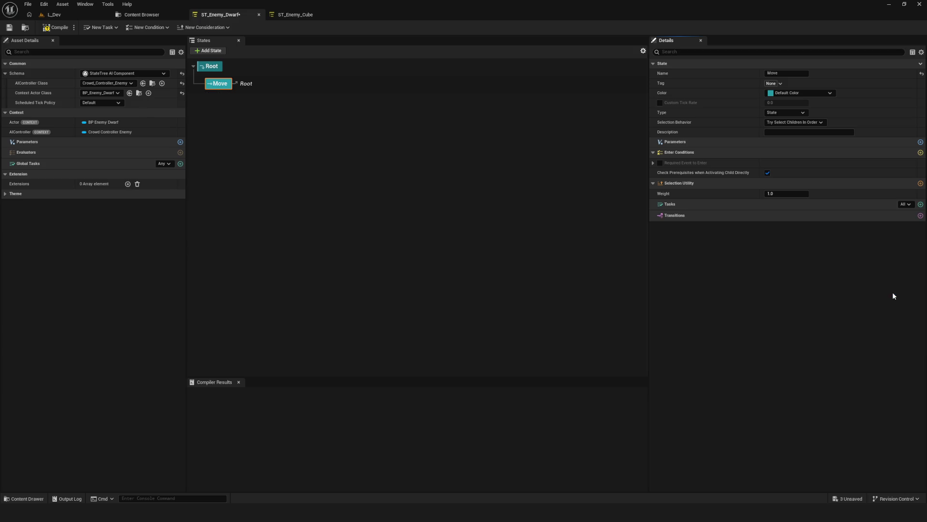
- Save the state tree and add an AI > Action > Move To task to Move
click(10, 28)
click(920, 204)
click(815, 239)
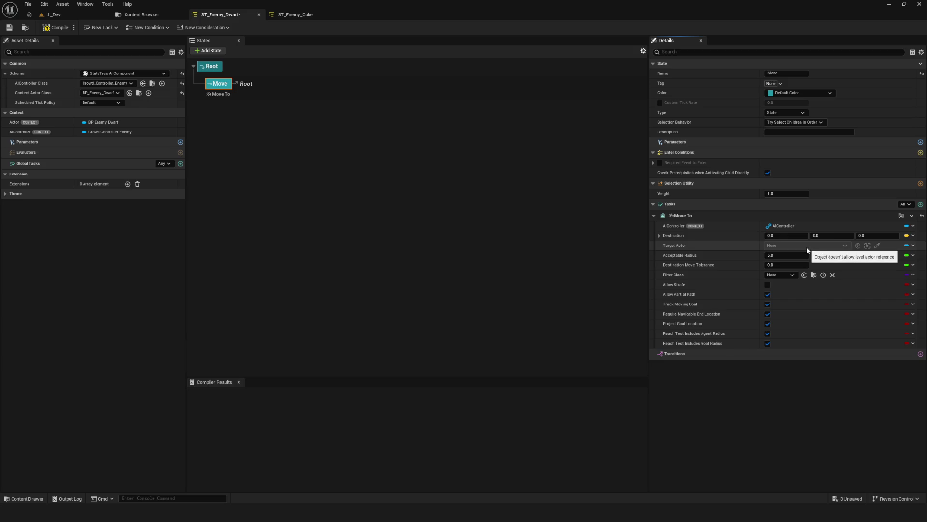
- Save ST_Enemy_Dwarf, then review the Move To task's Destination and actions without changes
click(9, 28)
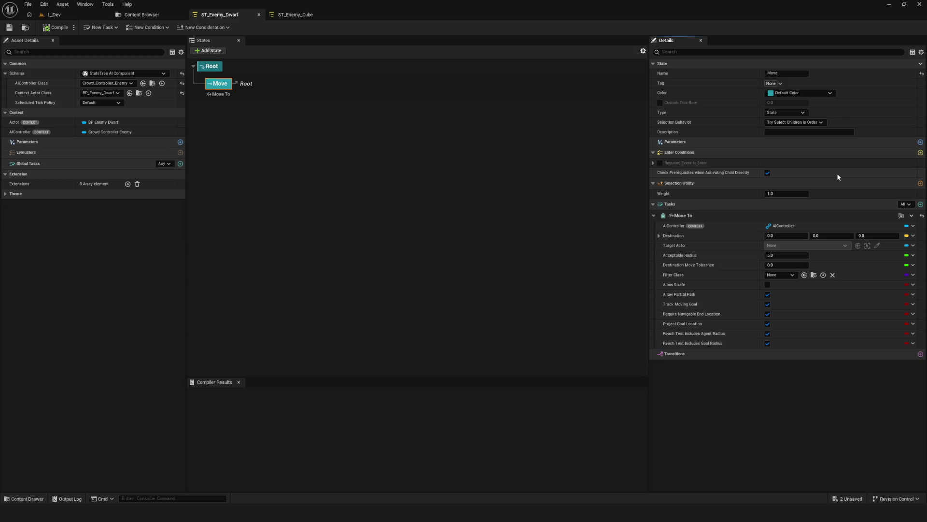
click(658, 236)
click(658, 237)
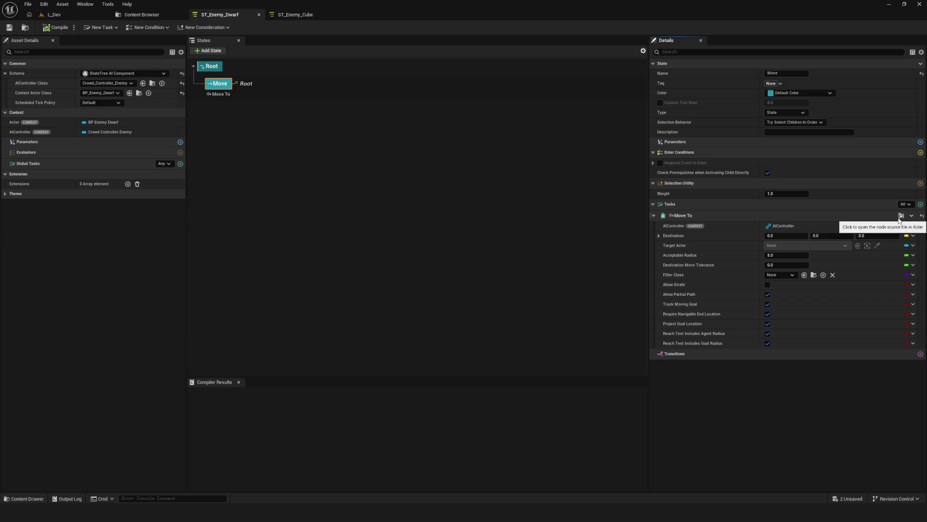
click(900, 216)
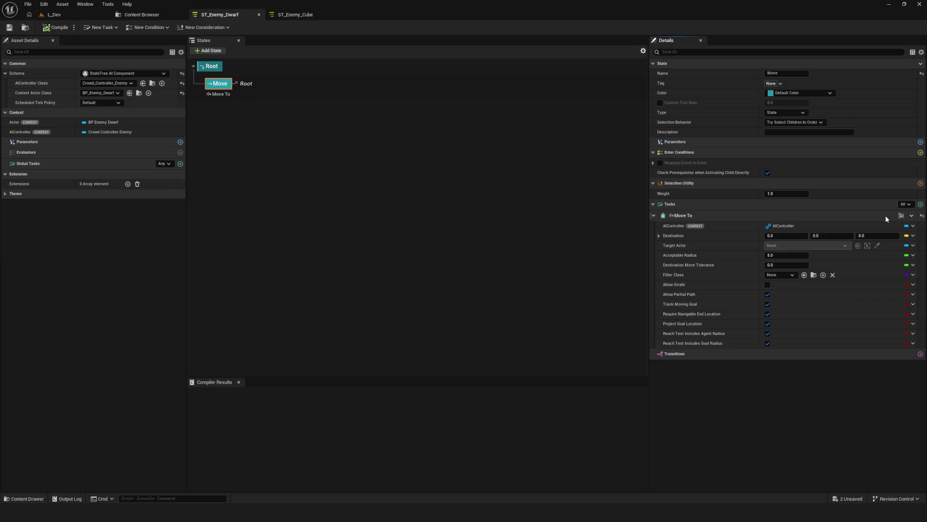
click(912, 217)
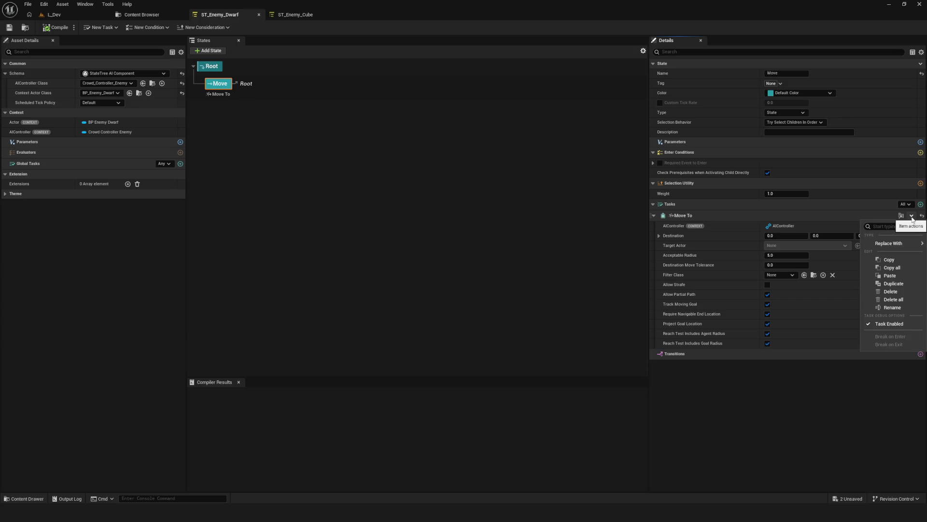
click(912, 216)
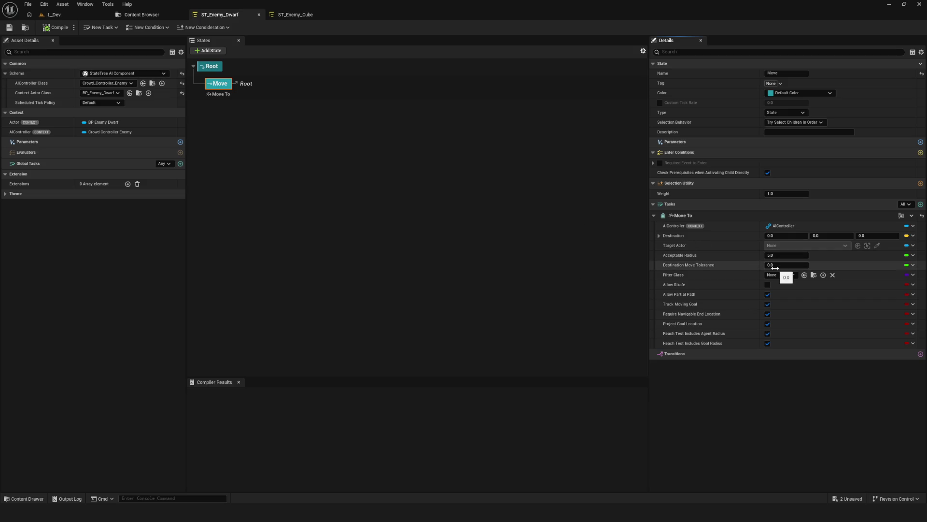
click(59, 146)
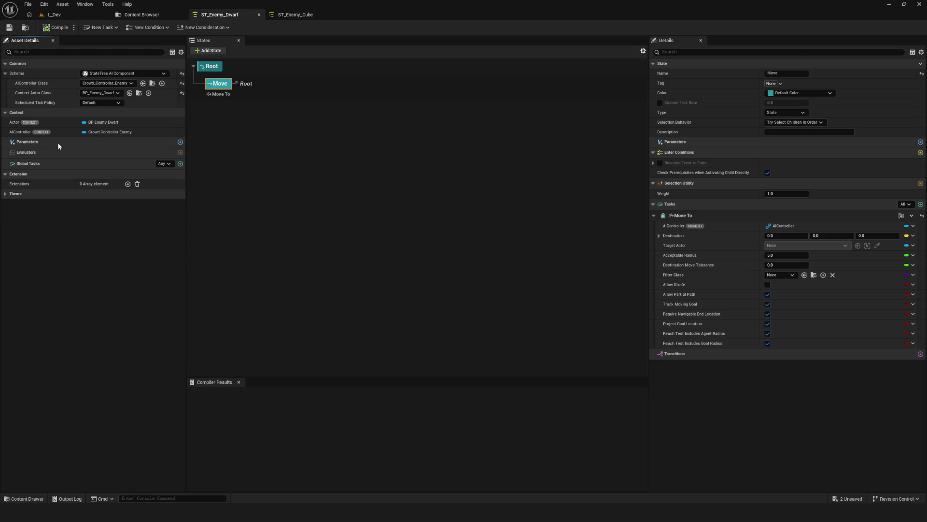
click(180, 142)
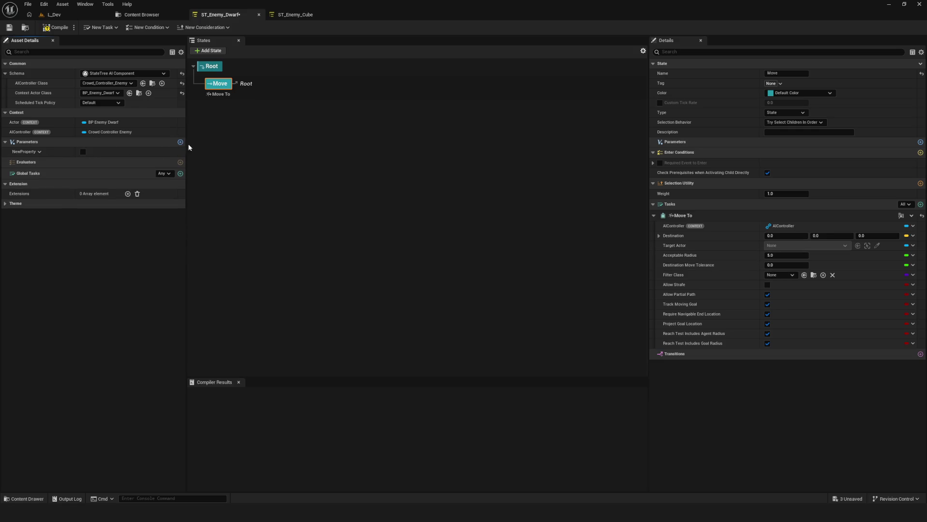
click(44, 152)
click(48, 161)
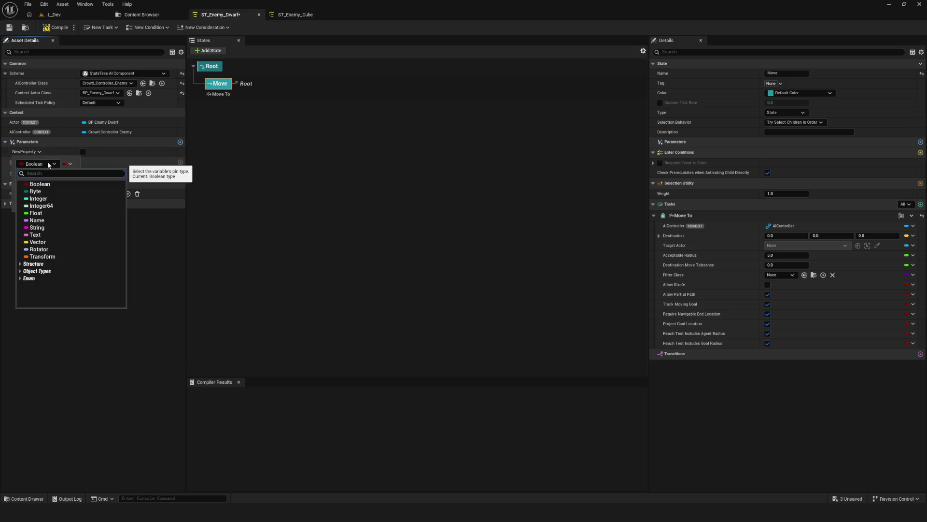
click(50, 163)
click(118, 158)
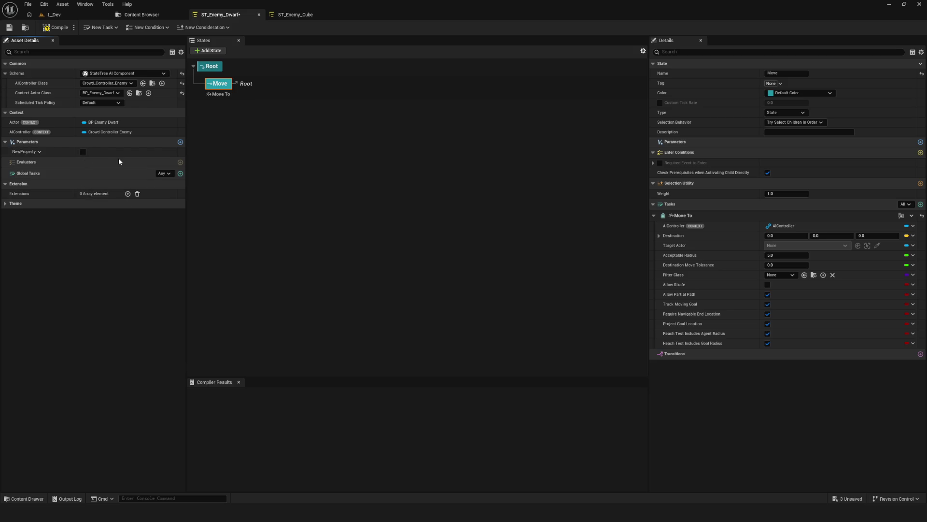
click(49, 155)
click(43, 197)
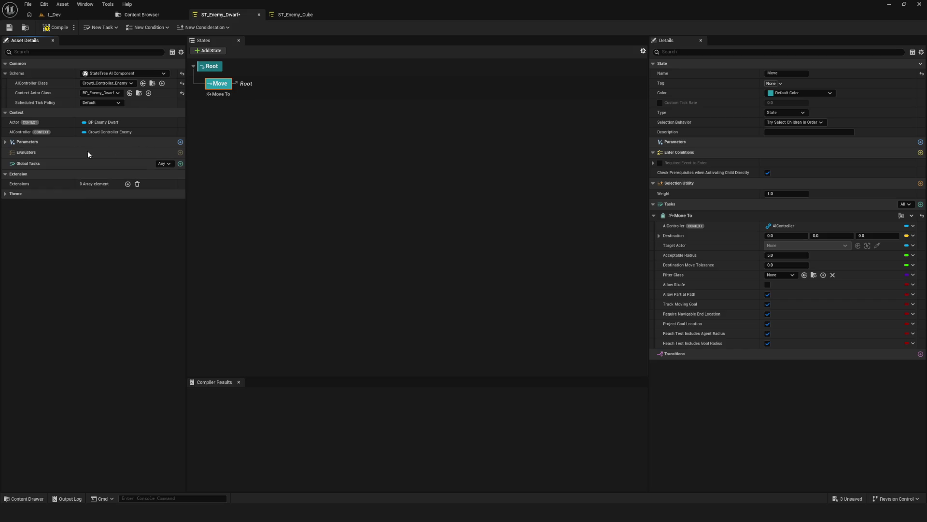
click(19, 143)
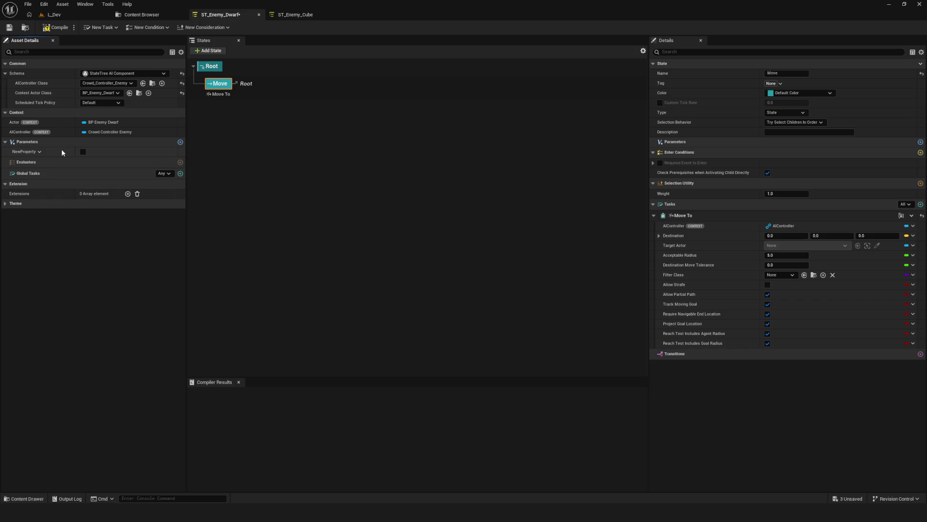
click(41, 152)
click(71, 164)
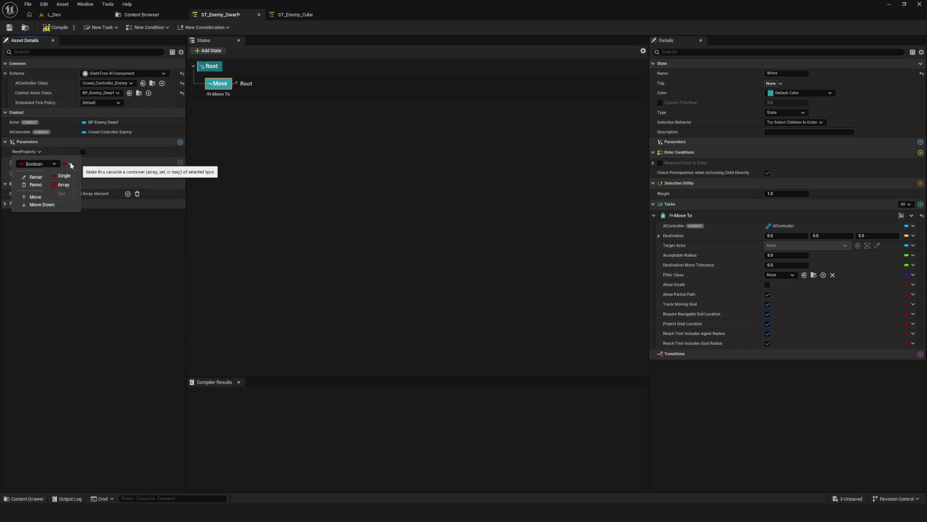
click(63, 185)
click(6, 142)
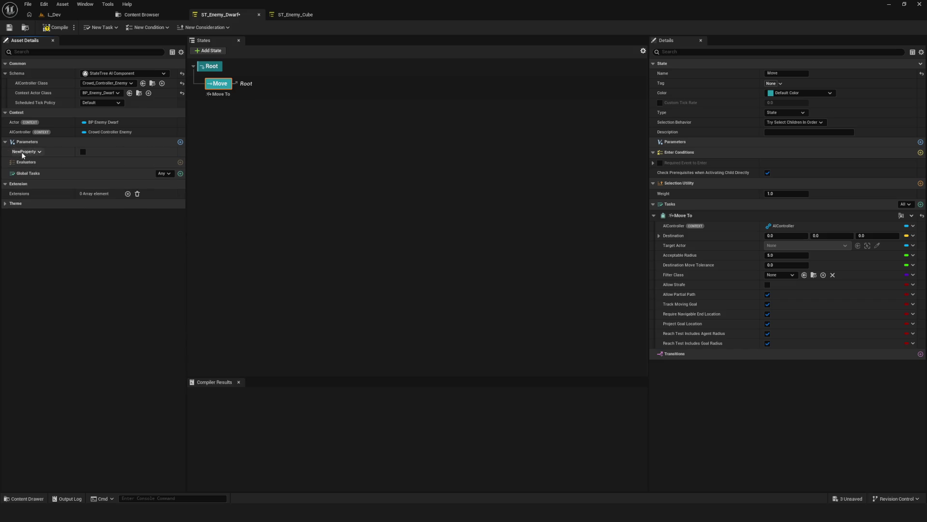
right_click(22, 152)
click(41, 151)
click(41, 152)
click(41, 151)
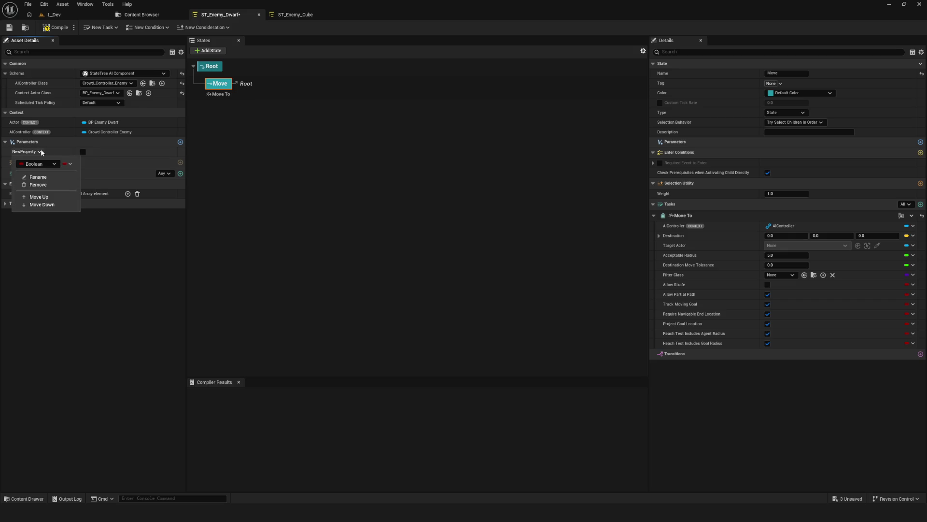
click(50, 185)
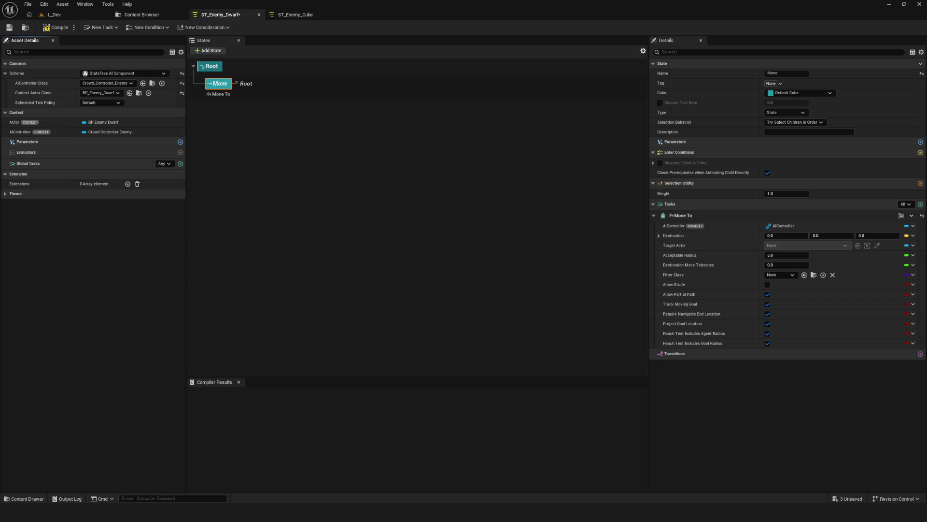
- Save the state tree, then open the Crowd_Controller_Enemy blueprint from the AI folder
click(10, 27)
click(142, 15)
double_click(301, 65)
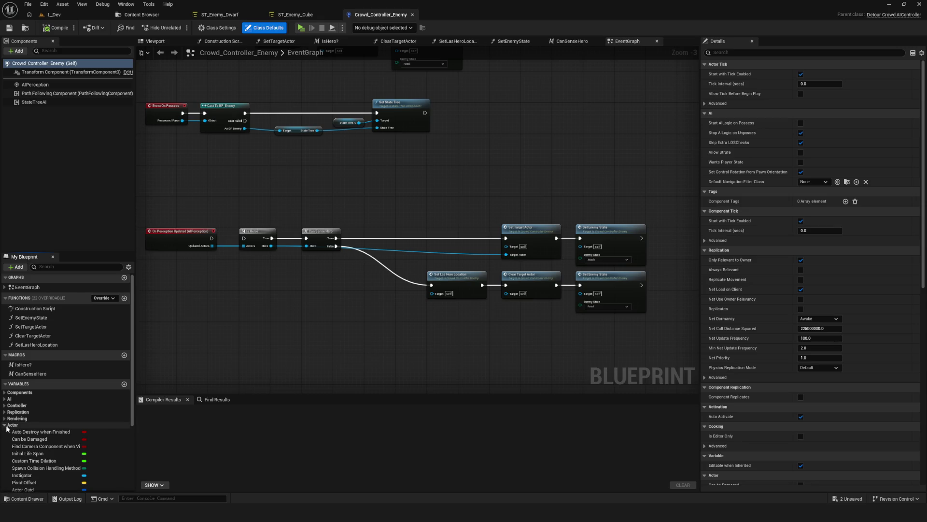
- Hide inherited variables in the blueprint's variable list
click(128, 267)
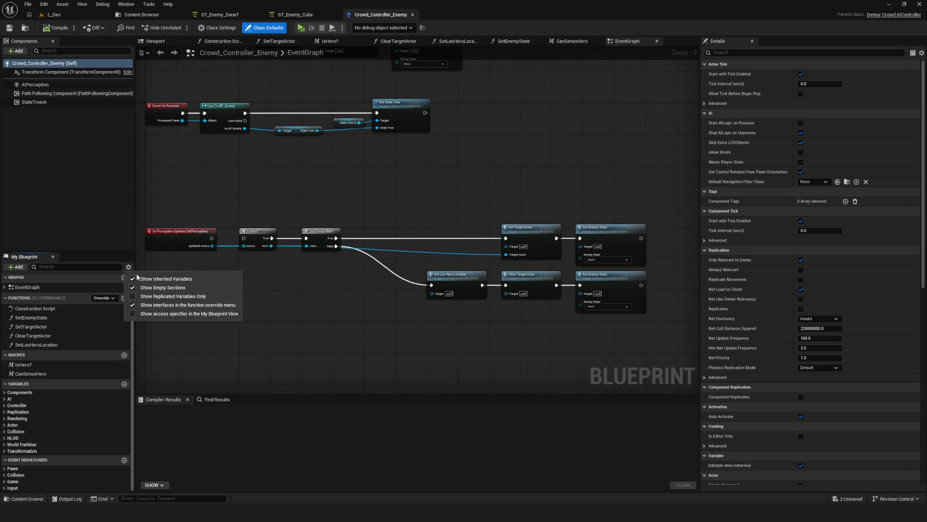
click(145, 279)
click(8, 404)
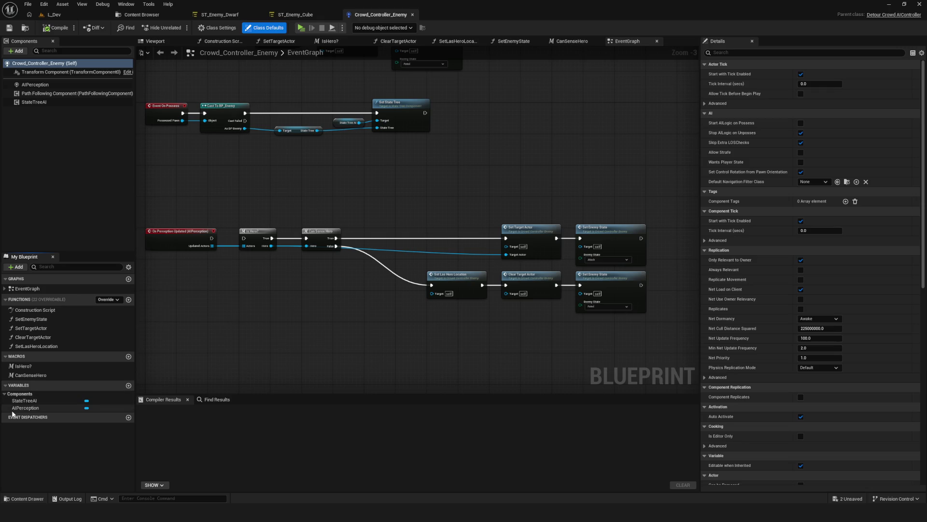
- Add a BP Hero object reference variable named TargetHero
click(129, 385)
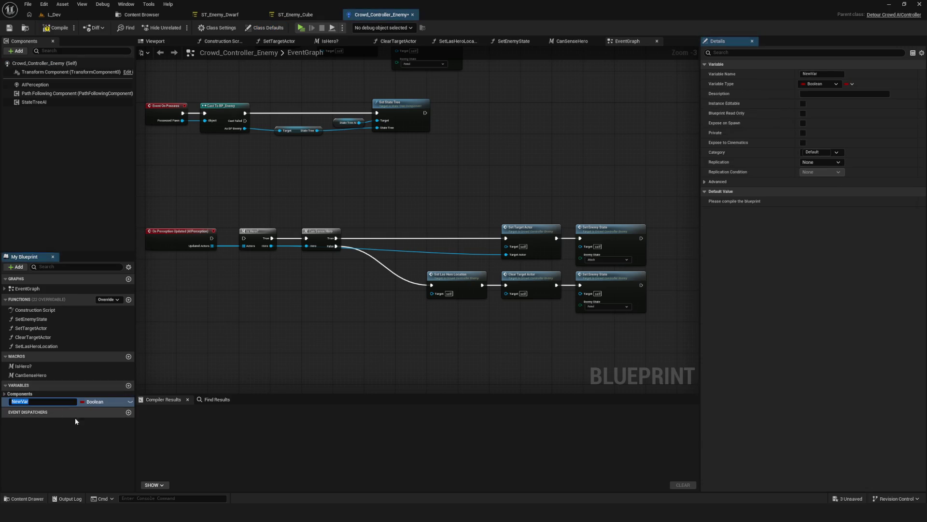
click(97, 401)
text(BP_Hero)
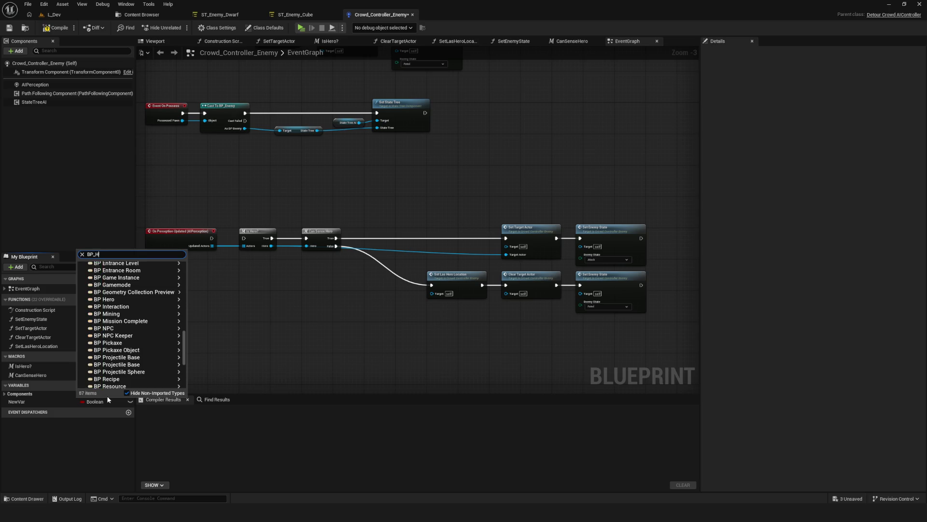
mouse_move(145, 271)
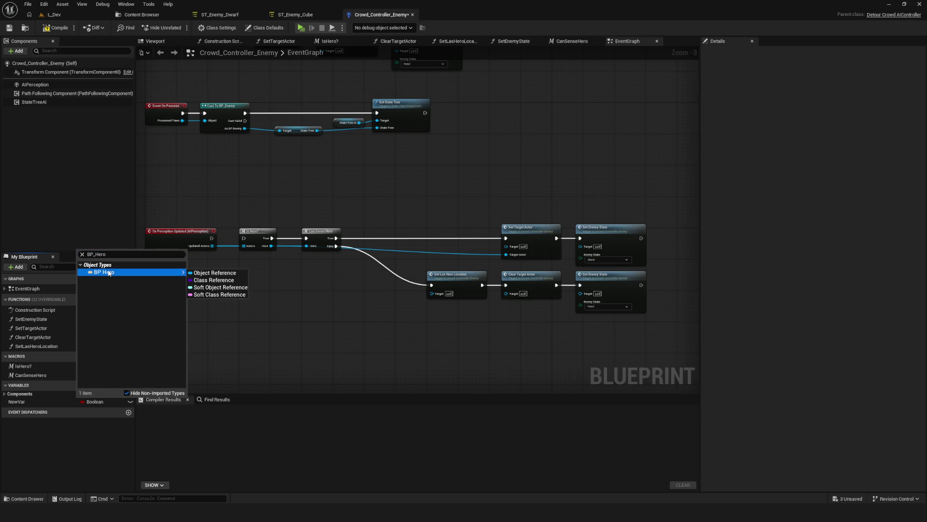
click(215, 273)
key(F2)
text(TargetHer)
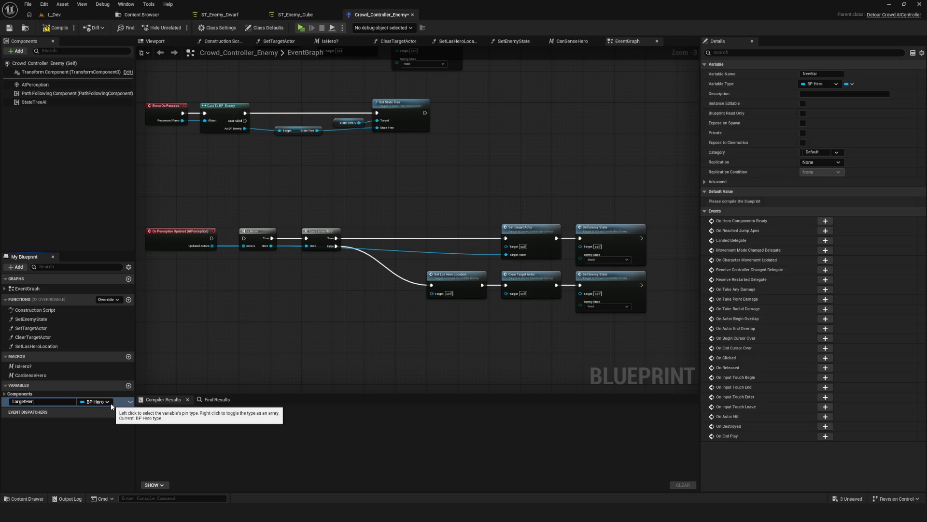
key(Return)
- Compile the enemy controller and make TargetHero Instance Editable
click(56, 27)
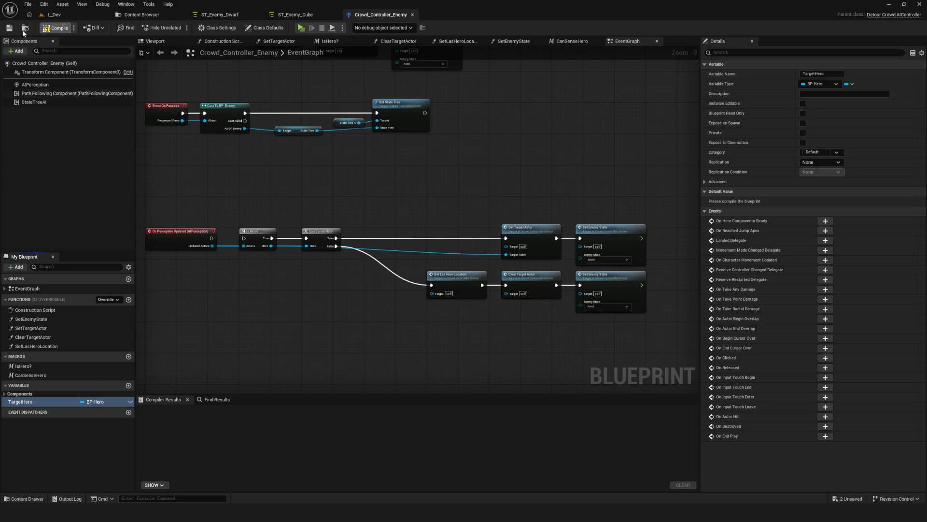
click(10, 28)
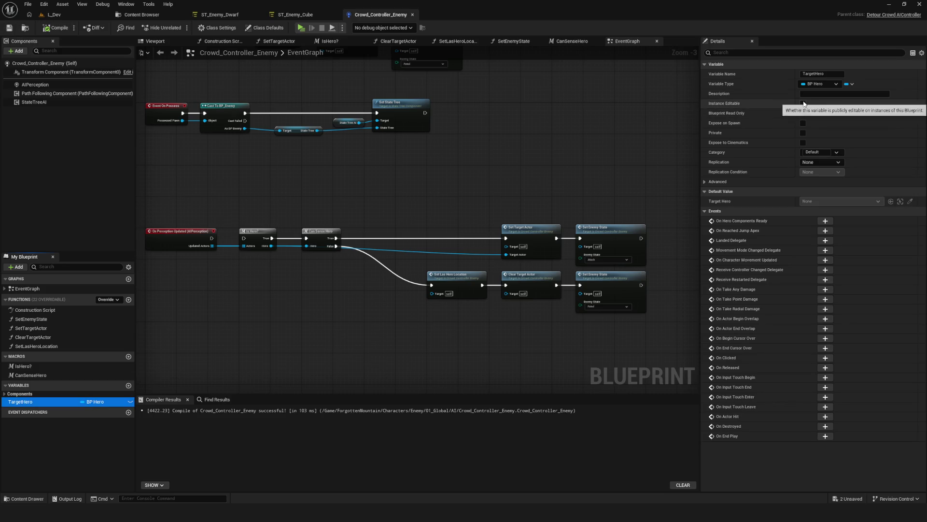
click(803, 104)
click(56, 27)
click(299, 15)
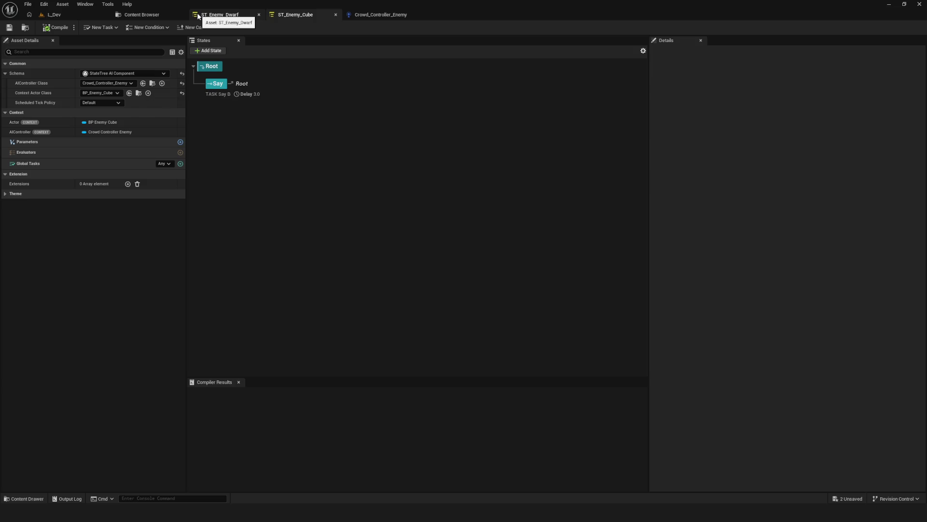
- In ST_Enemy_Dwarf, add a new Boolean parameter, NewProperty
click(213, 16)
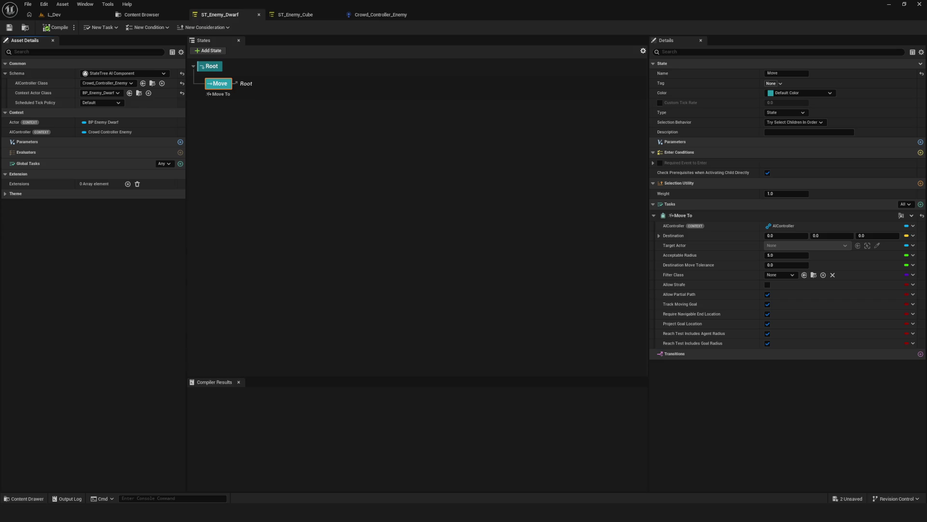
click(180, 141)
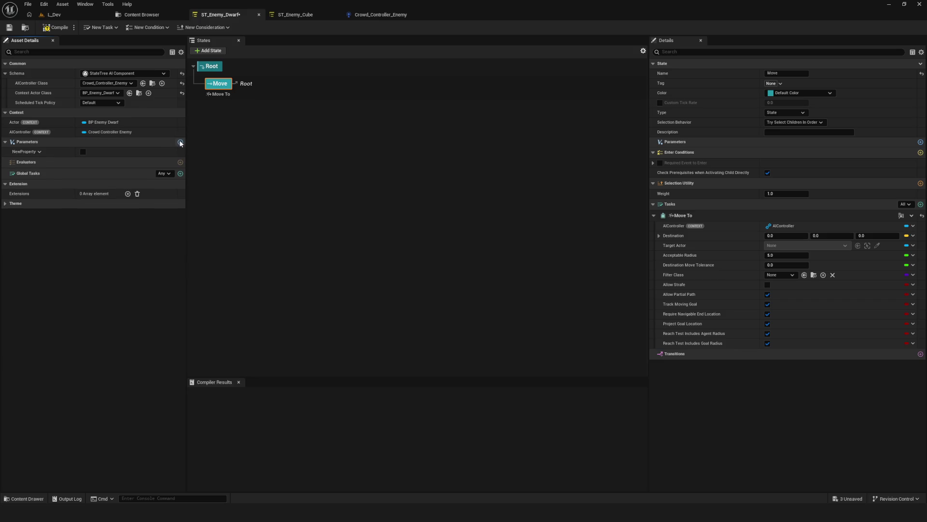
- Set the new StateTree asset parameter's type to BP Hero Object Reference
click(40, 151)
click(55, 164)
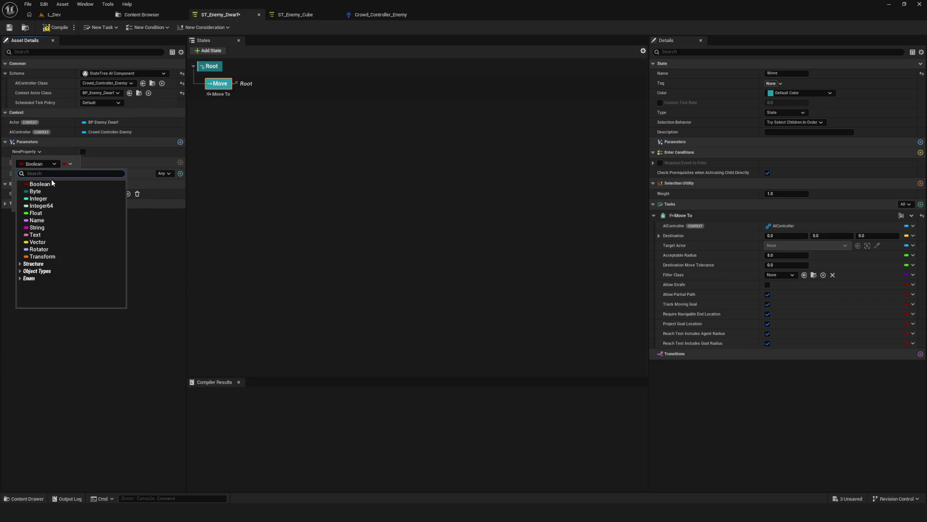
text(BP_Hero)
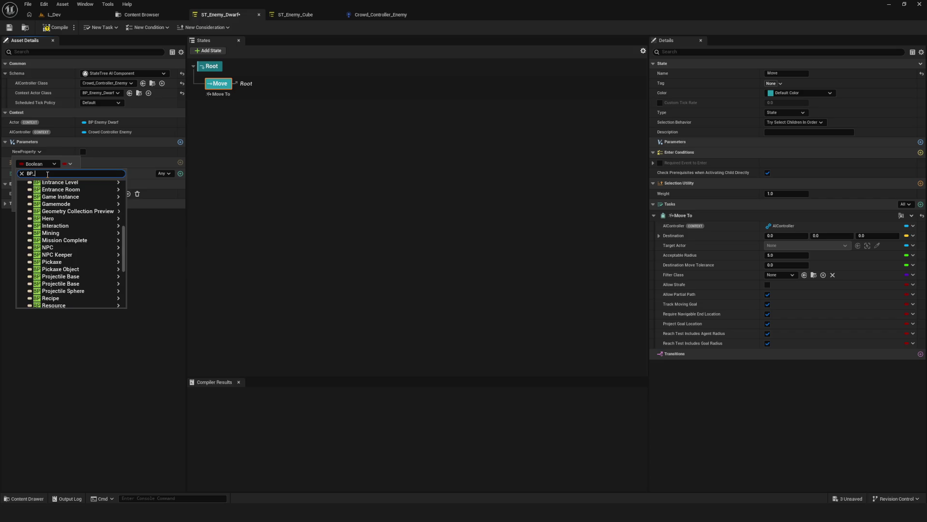
mouse_move(79, 190)
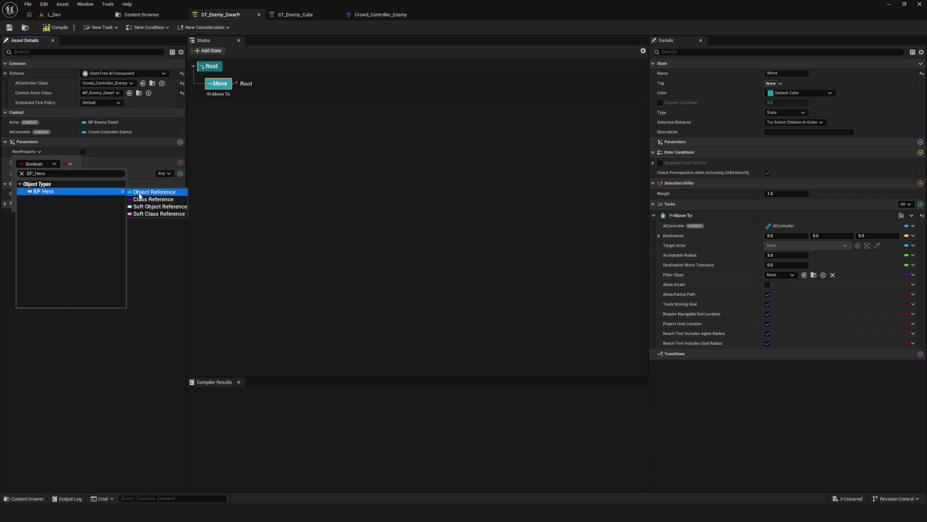
click(159, 191)
- Rename the asset parameter to BP_Hero
click(38, 152)
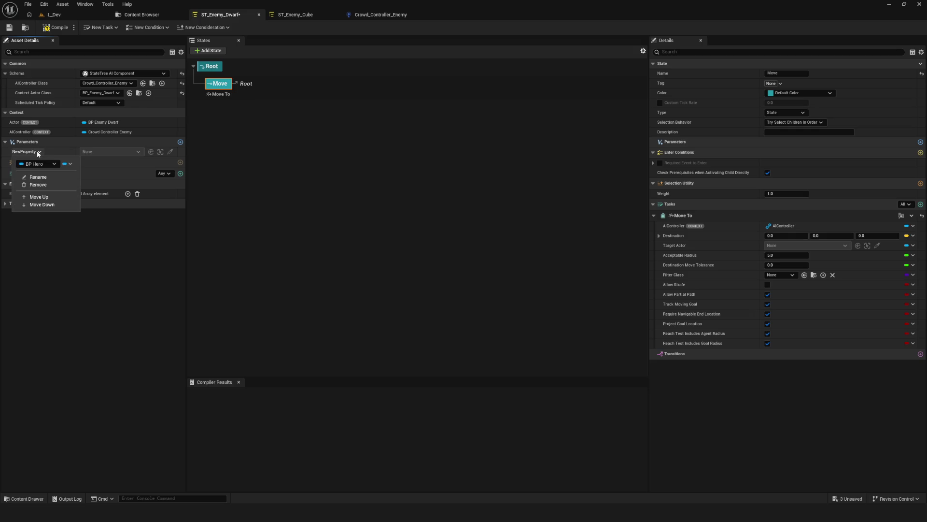
click(54, 176)
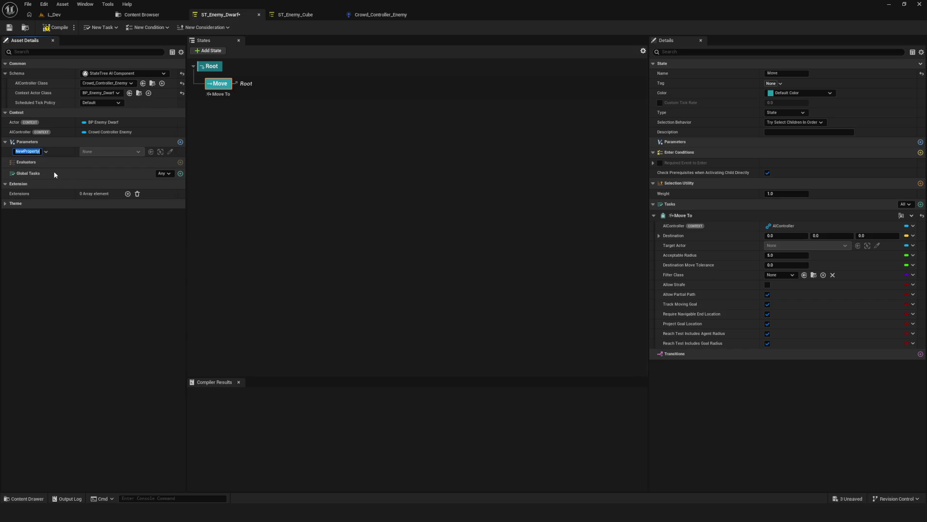
text(BP_H)
text(ero)
key(Return)
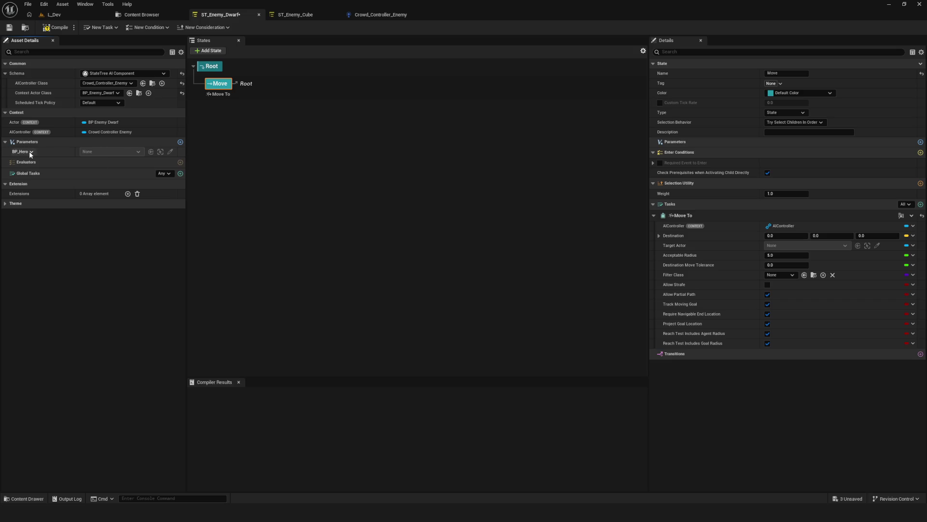
click(31, 152)
click(137, 151)
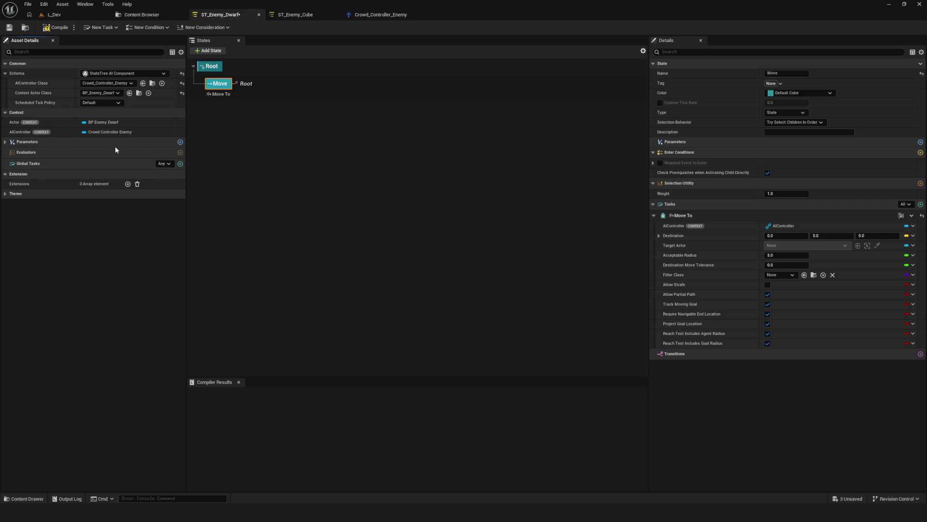
- Select the Root state in the dwarf StateTree so its properties show in Details
click(33, 152)
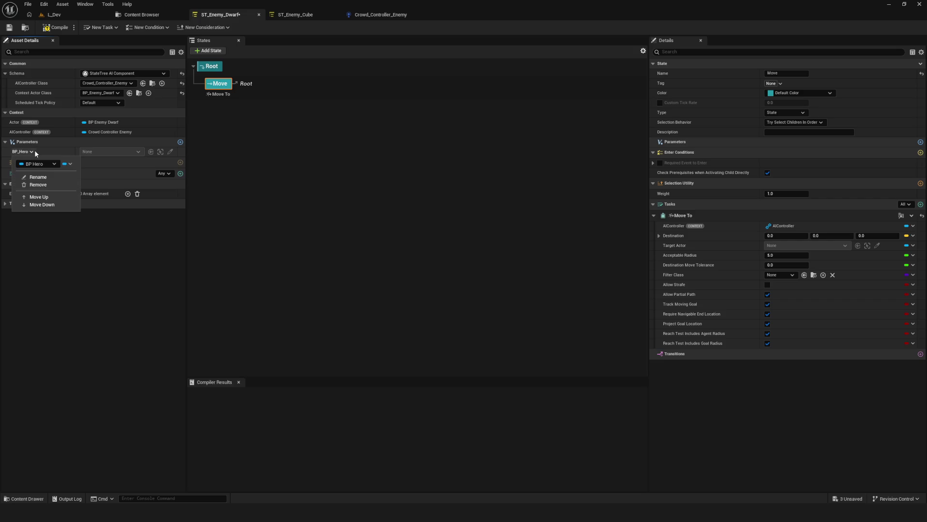
click(35, 153)
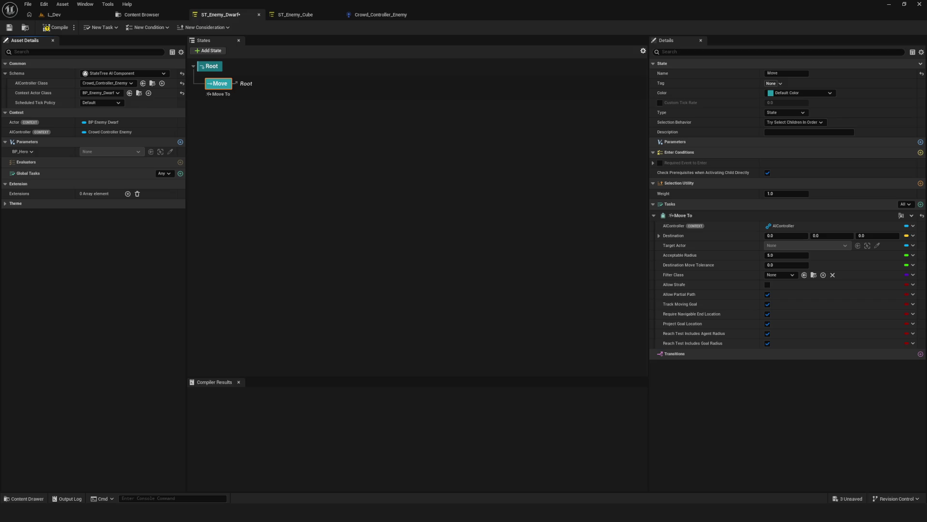
click(212, 66)
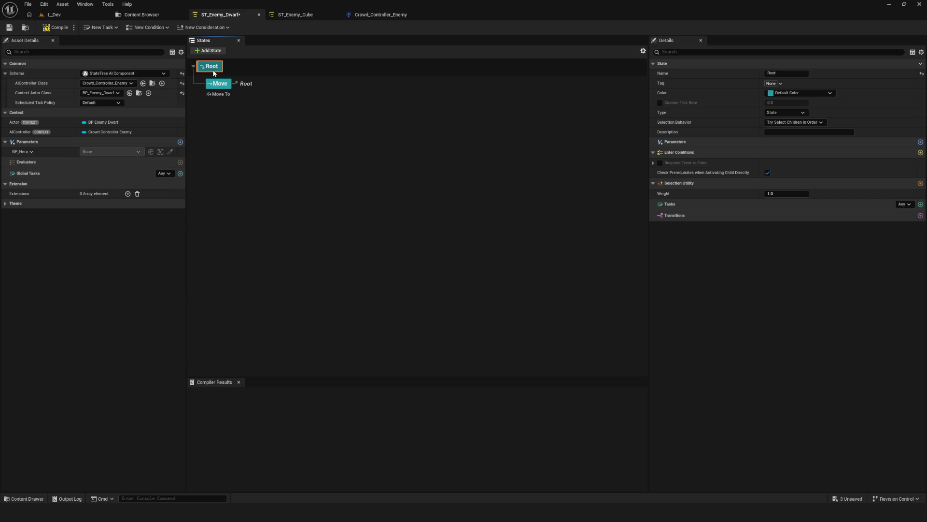
- Add a new parameter to the Root state and review its type, tag and selection behavior options
click(920, 142)
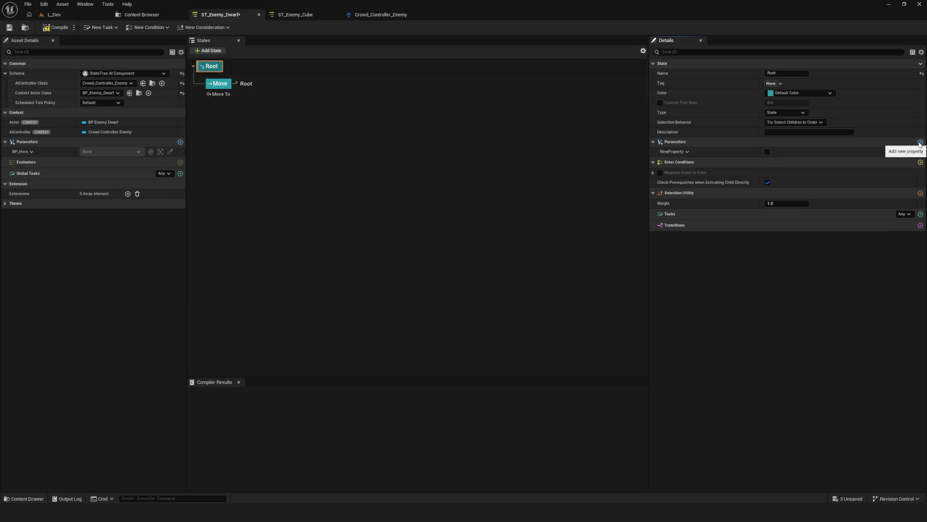
click(689, 152)
click(689, 166)
click(688, 165)
click(685, 154)
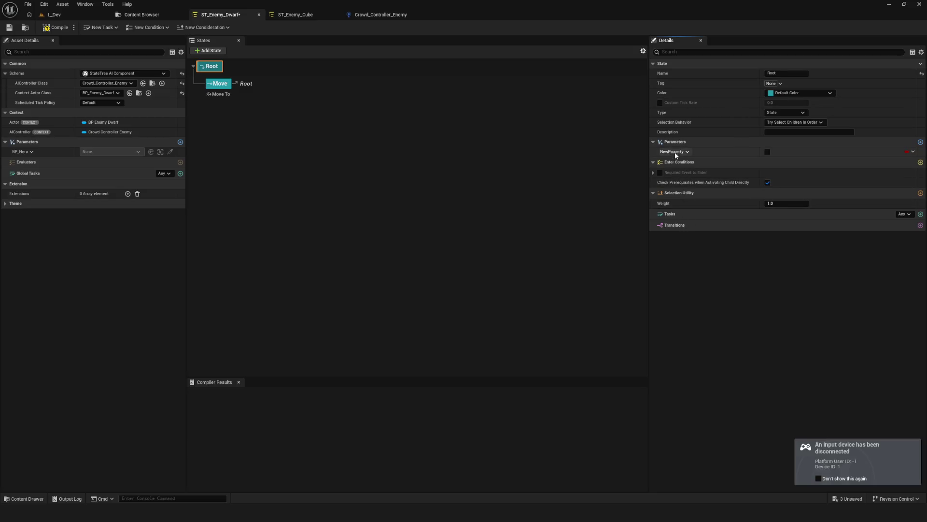
click(789, 113)
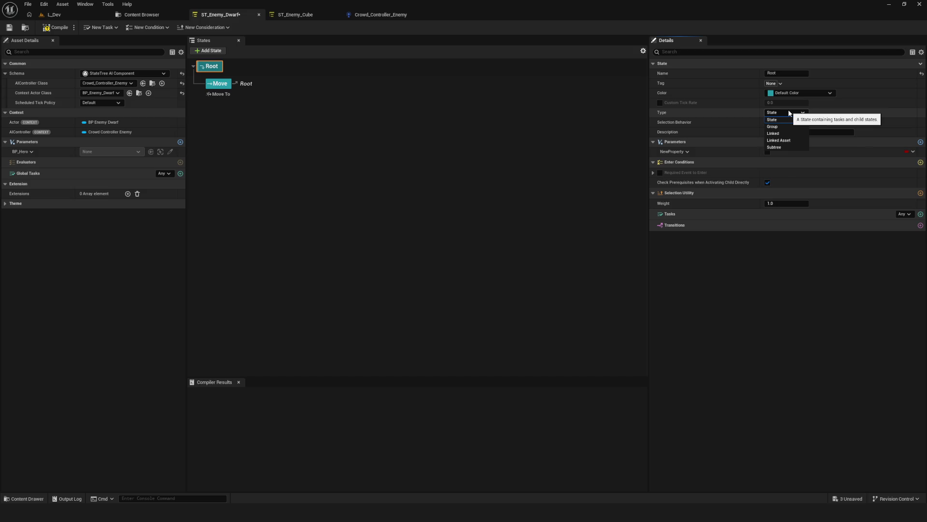
click(788, 111)
click(780, 83)
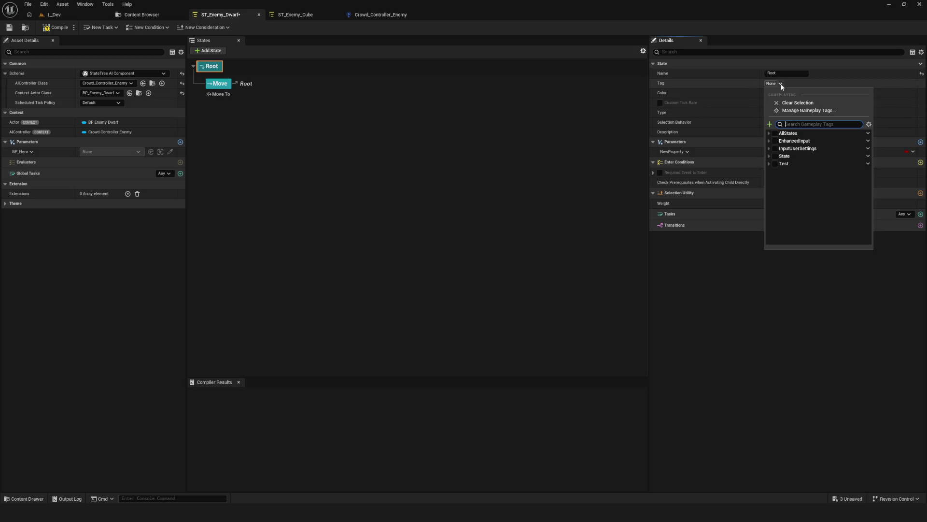
click(781, 83)
click(813, 122)
click(813, 122)
- Change the Root parameter's type from Boolean to a BP Hero reference
click(687, 152)
click(695, 163)
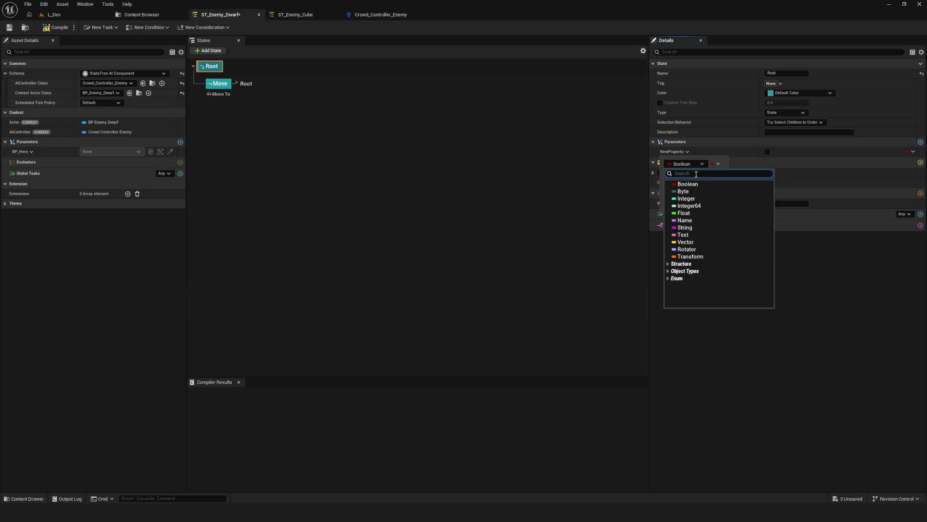
text(изуки)
key(BackSpace)
key(BackSpace)
key(BackSpace)
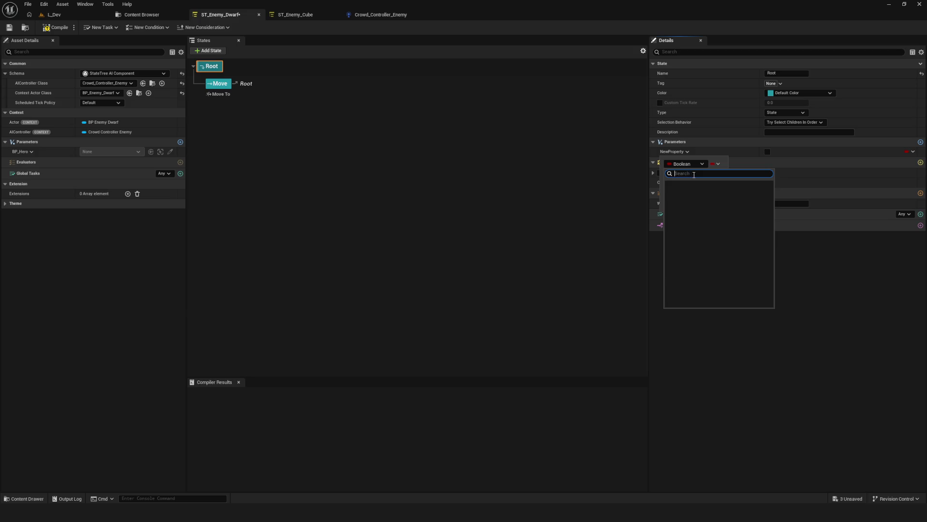
text(BP_Hero)
mouse_move(708, 192)
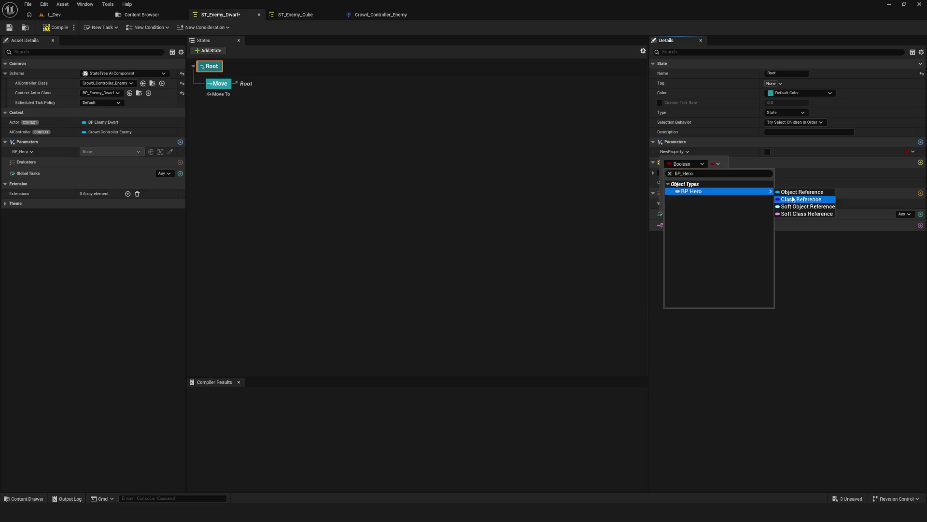
click(789, 199)
click(912, 152)
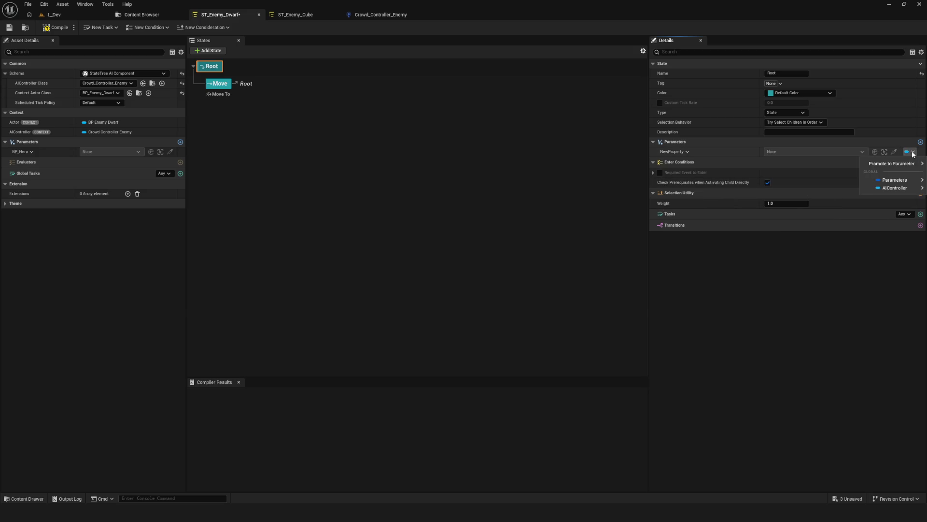
- Bind the Root state's parameter to AIController > Target Hero
mouse_move(899, 191)
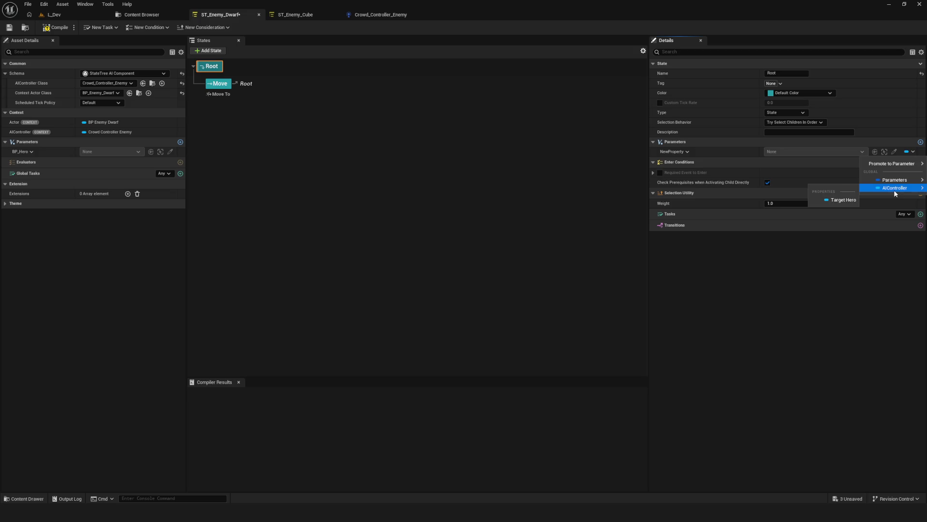
click(846, 200)
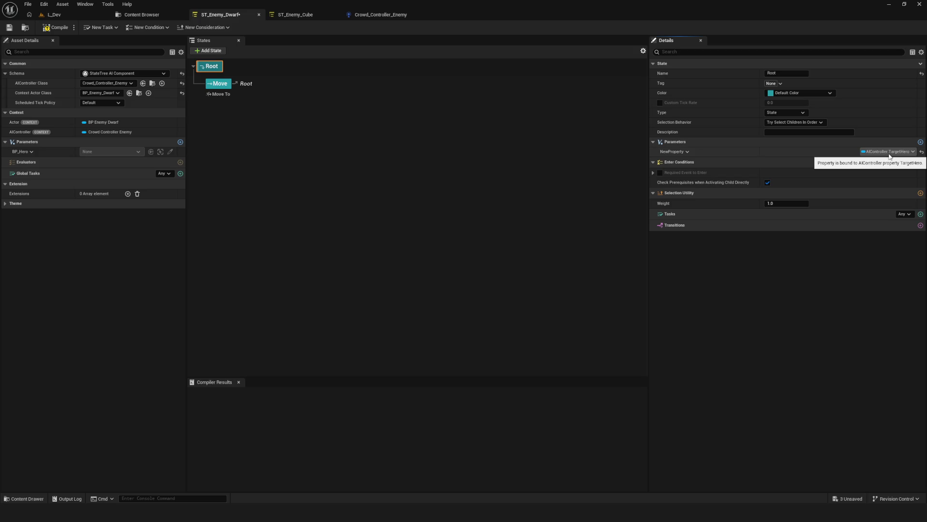
key(F2)
click(682, 152)
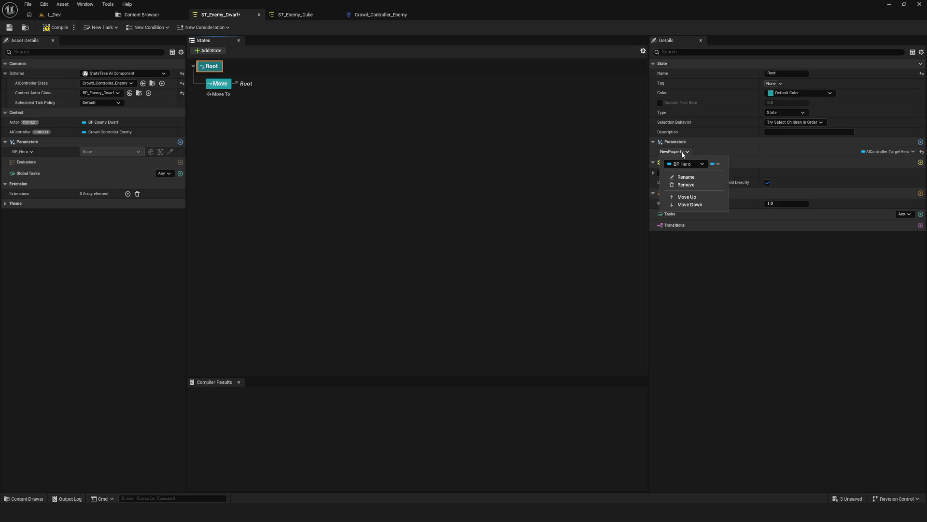
click(682, 152)
- Rename the Root parameter to AAAA and save ST_Enemy_Dwarf
click(687, 151)
click(685, 177)
text(AAAA)
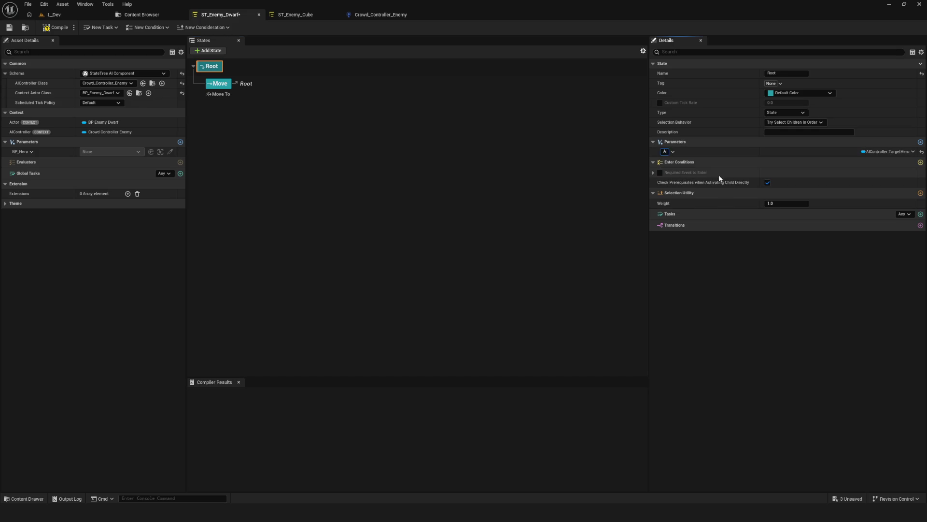
key(Return)
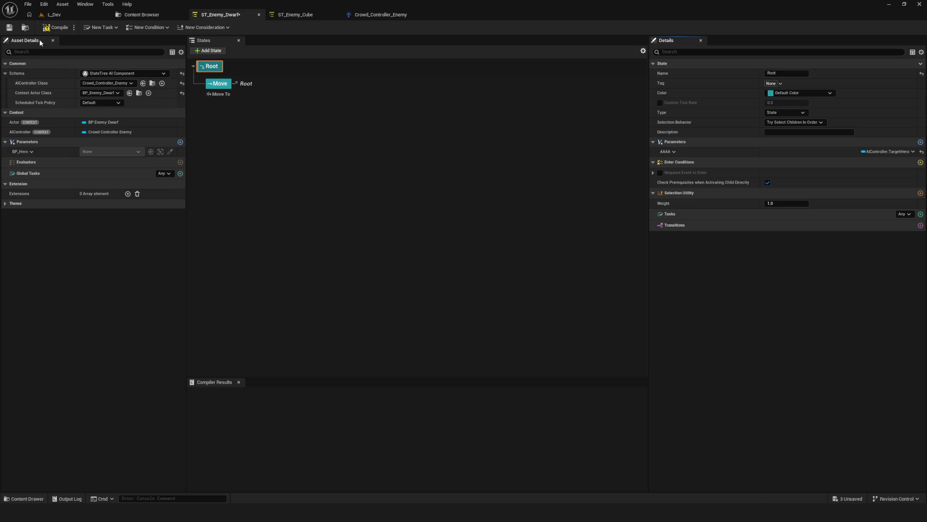
click(9, 28)
- Select the Move state and expand its Move To task properties
click(671, 152)
click(672, 154)
click(215, 83)
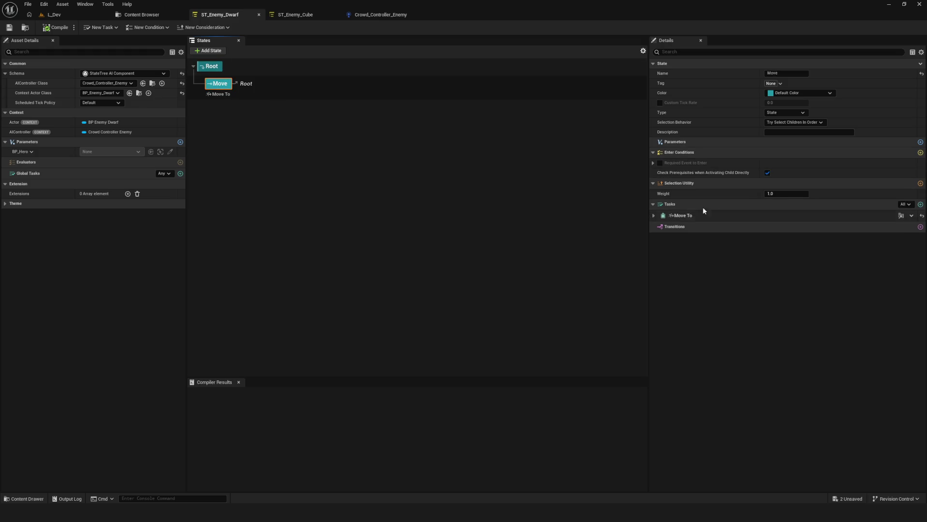
click(664, 215)
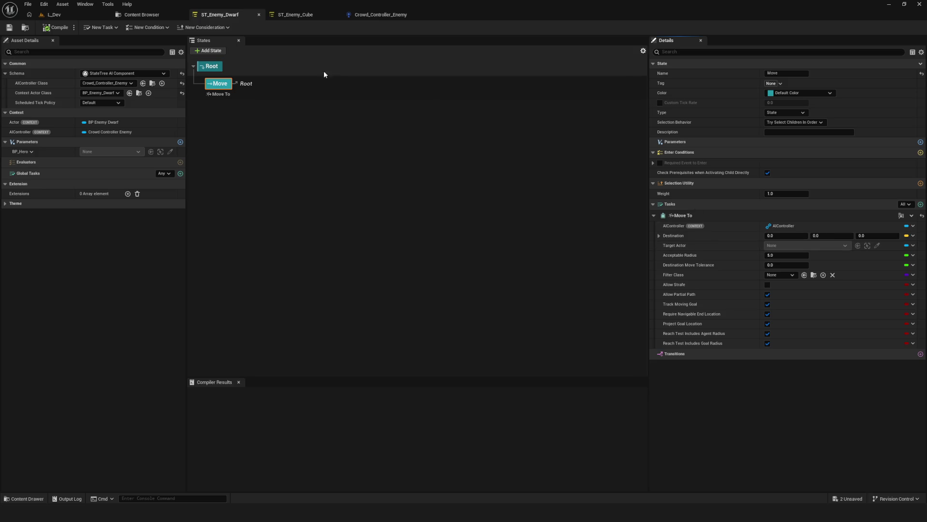
- Reselect the Root state to show its AAAA parameter bound to TargetHero
click(218, 68)
click(913, 152)
click(916, 155)
right_click(48, 151)
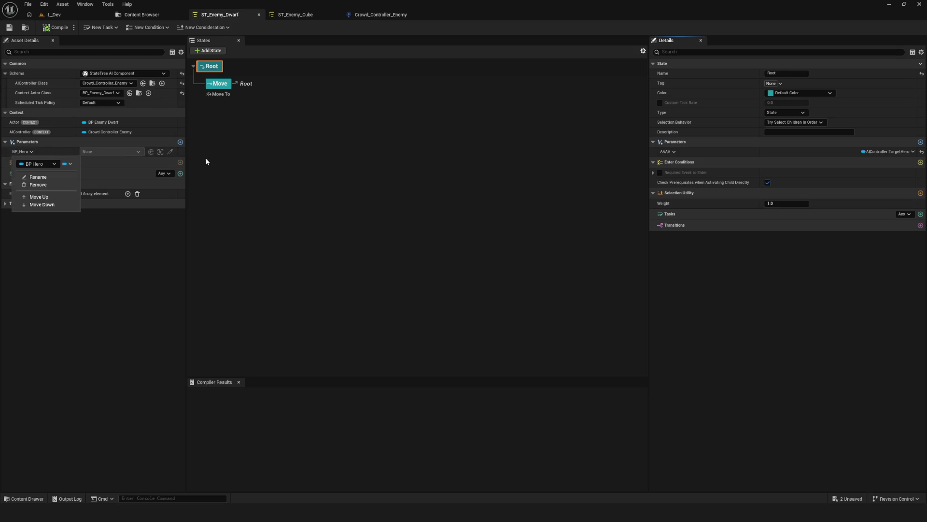
- Narrow the Asset Details area and bind AAAA to AIController > Target Hero
mouse_move(187, 155)
mouse_down()
mouse_move(393, 167)
mouse_move(109, 159)
mouse_move(176, 162)
mouse_up()
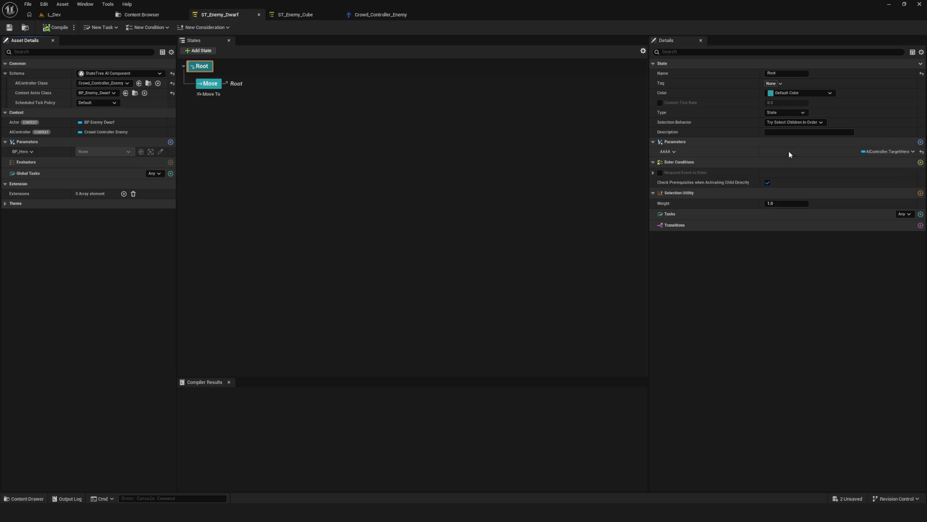
click(671, 151)
click(731, 159)
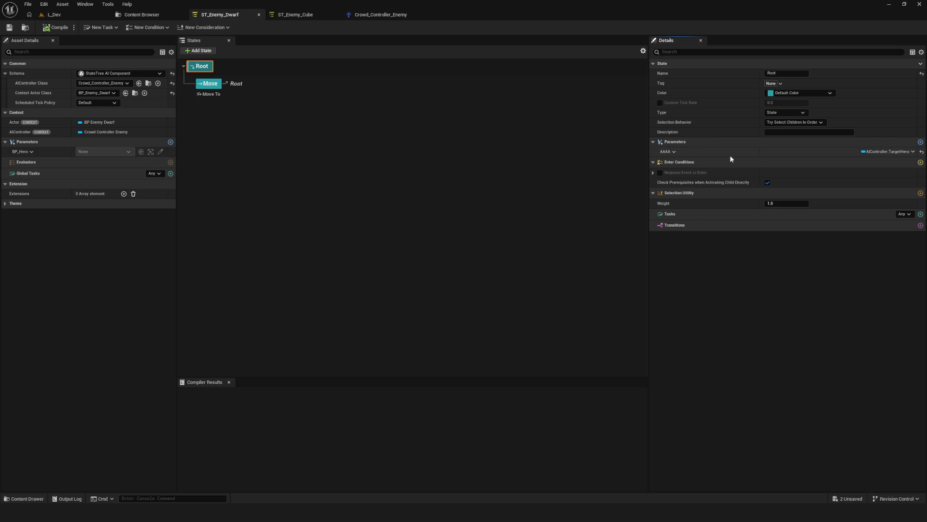
click(888, 151)
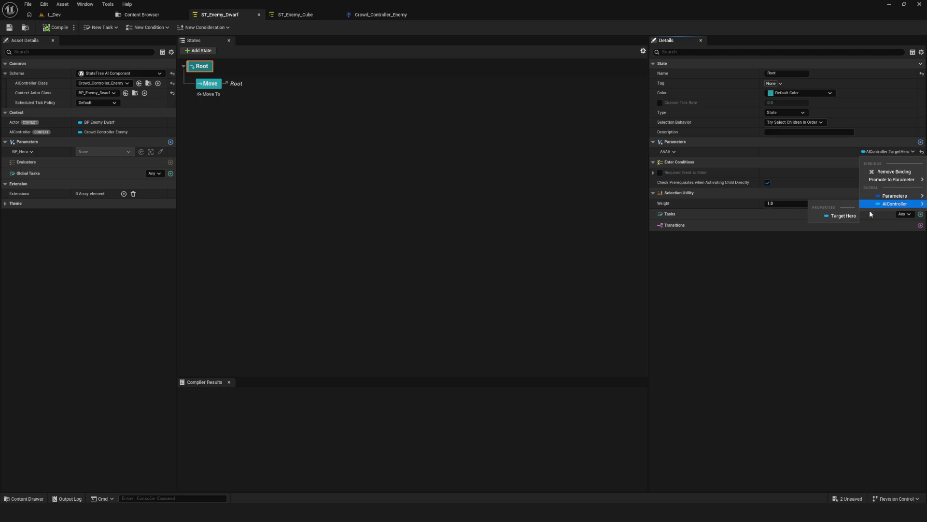
click(844, 217)
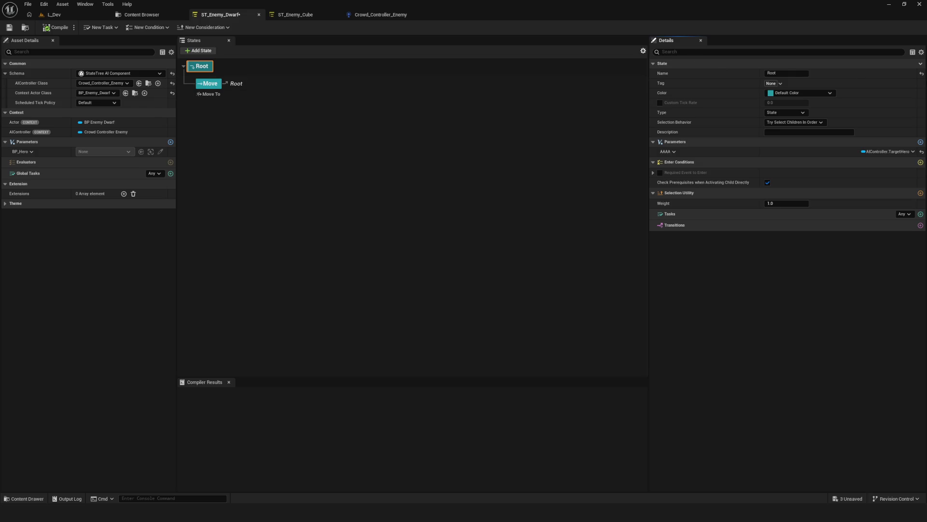
click(921, 52)
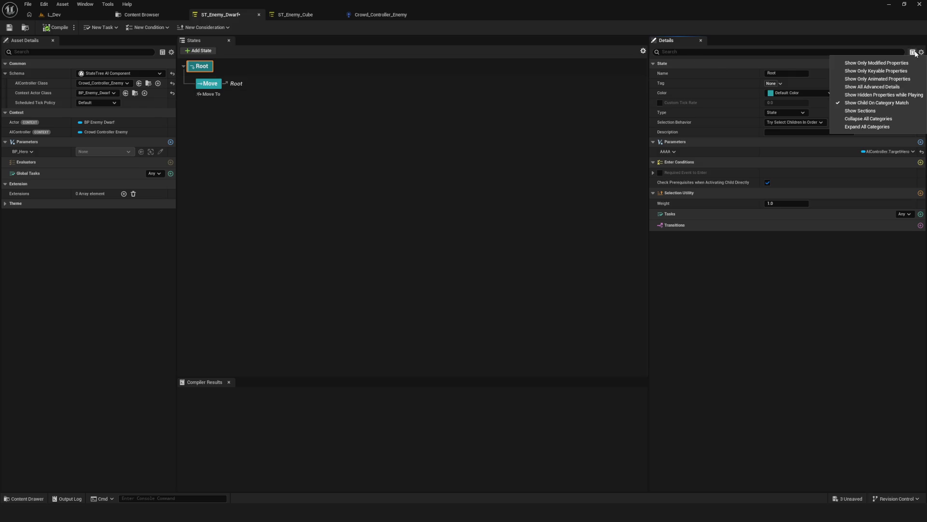
click(912, 51)
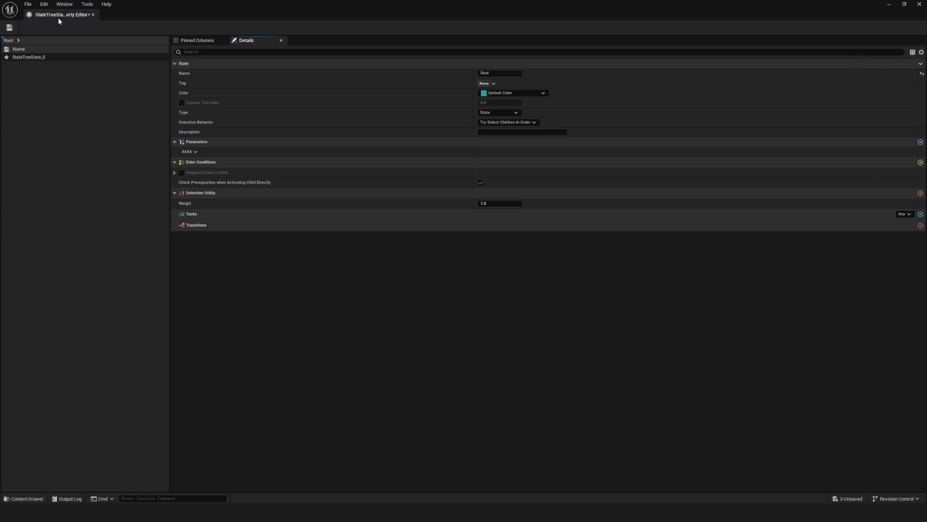
click(93, 15)
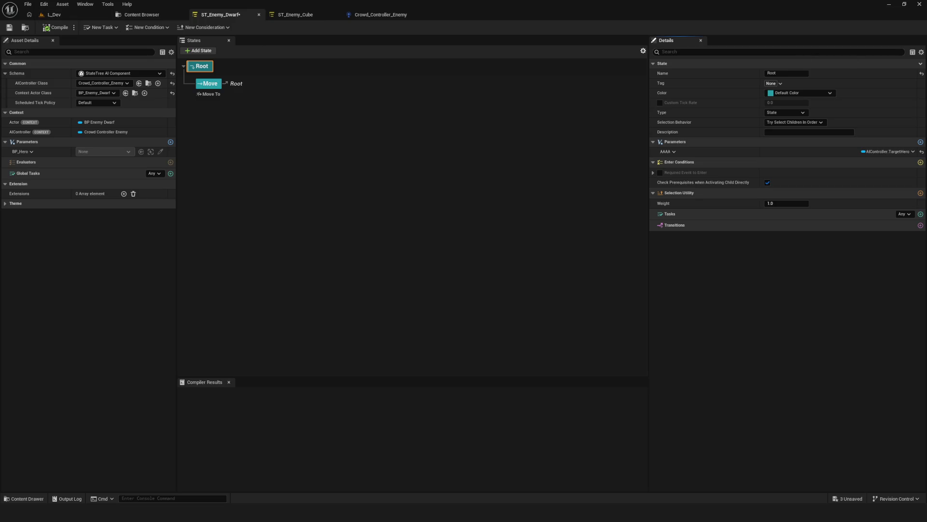
click(921, 52)
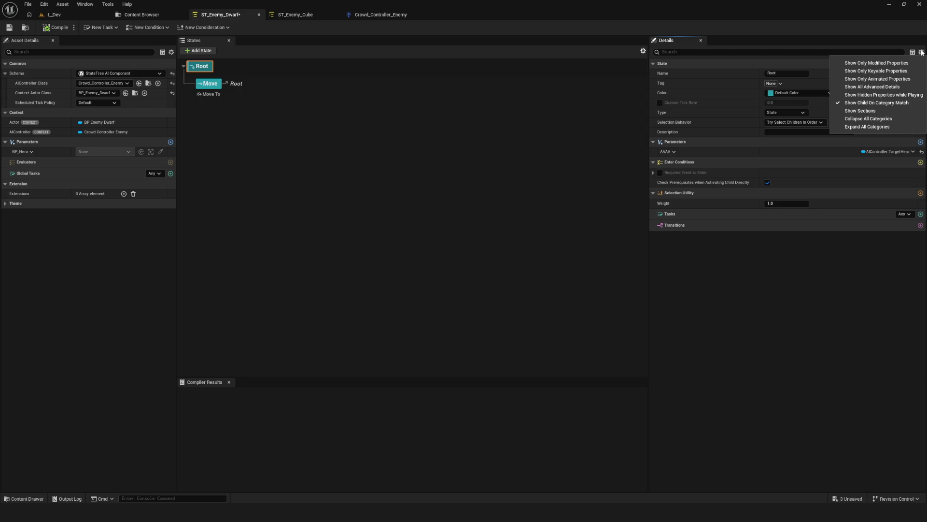
click(865, 63)
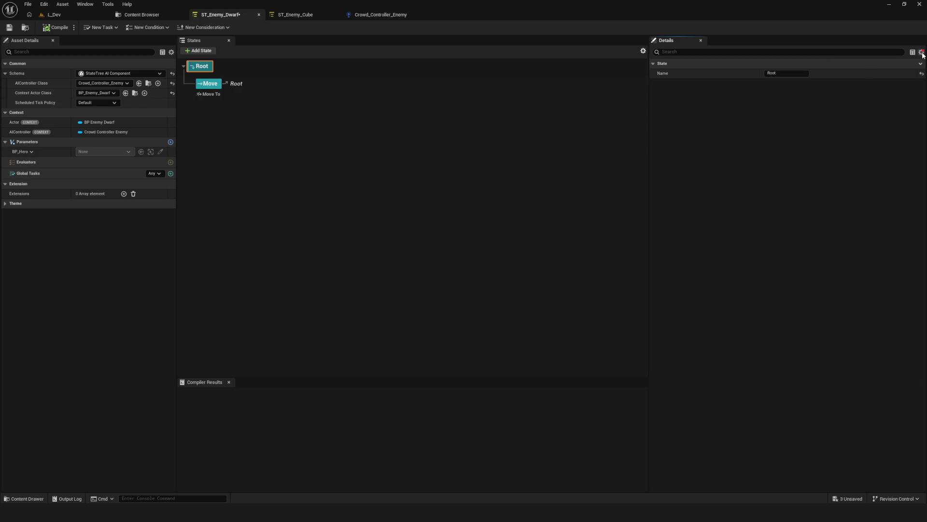
click(922, 53)
click(865, 63)
click(922, 53)
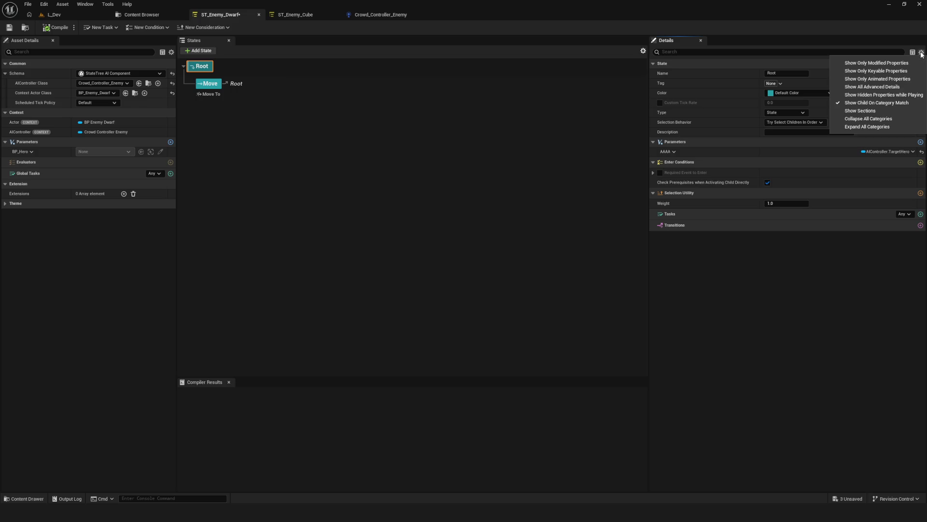
click(922, 54)
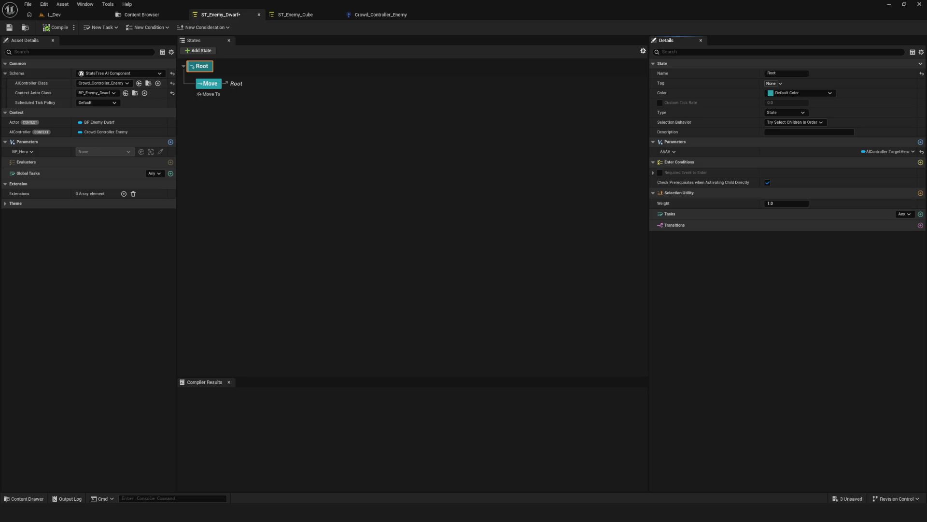
click(27, 152)
click(94, 152)
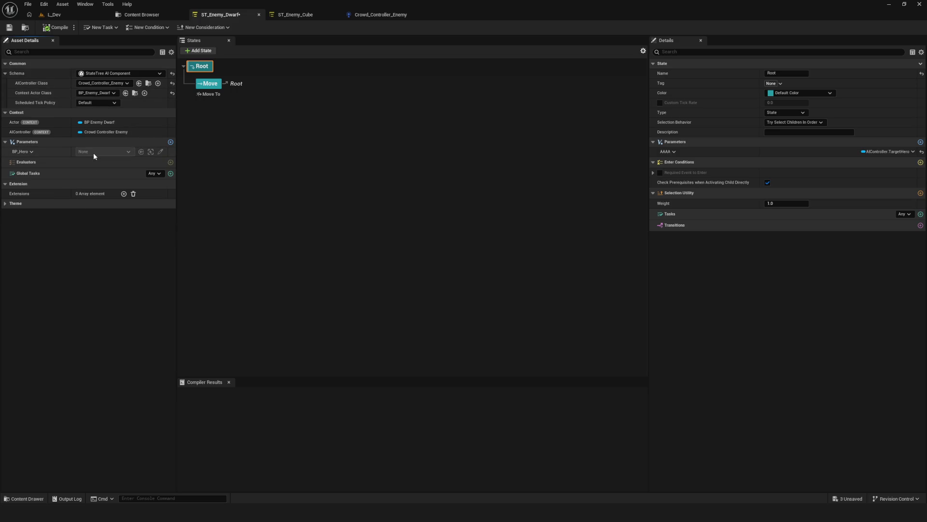
click(22, 152)
click(36, 165)
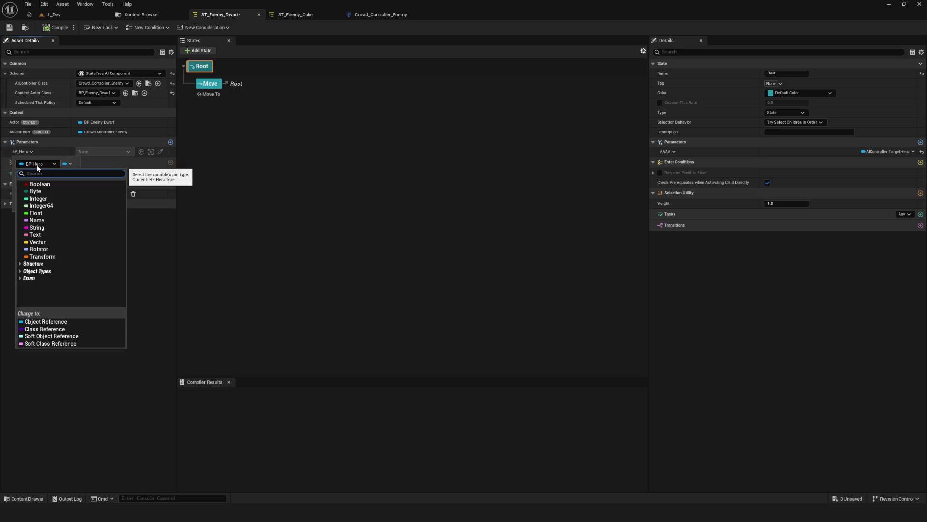
text(AAA)
double_click(62, 174)
click(166, 284)
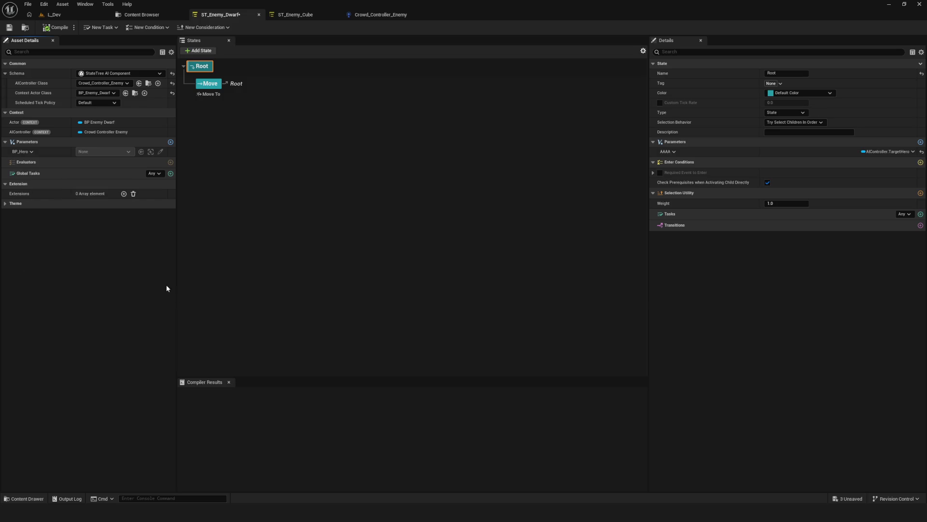
click(30, 152)
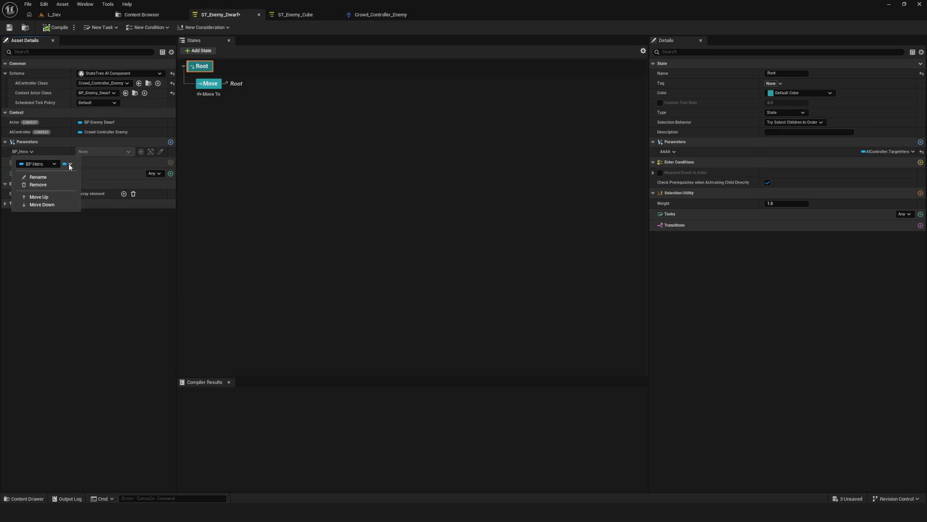
click(61, 235)
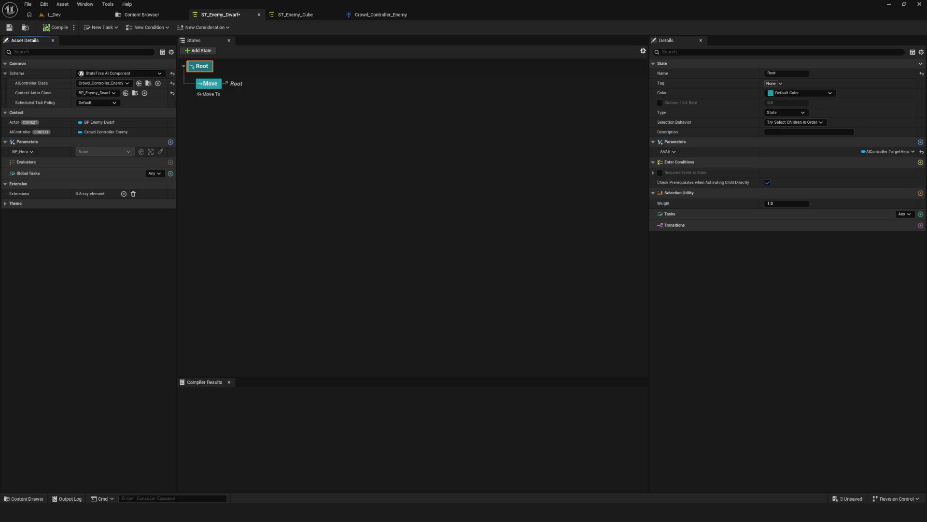
click(119, 144)
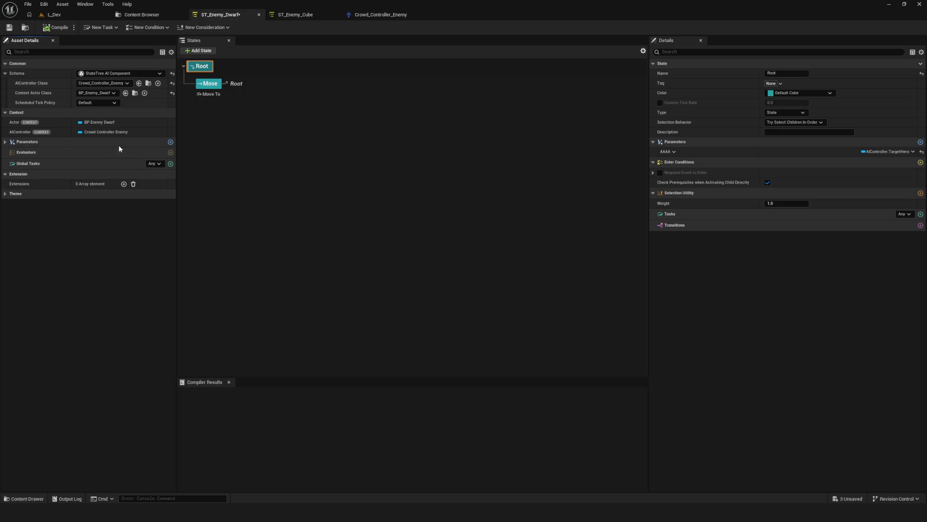
click(13, 142)
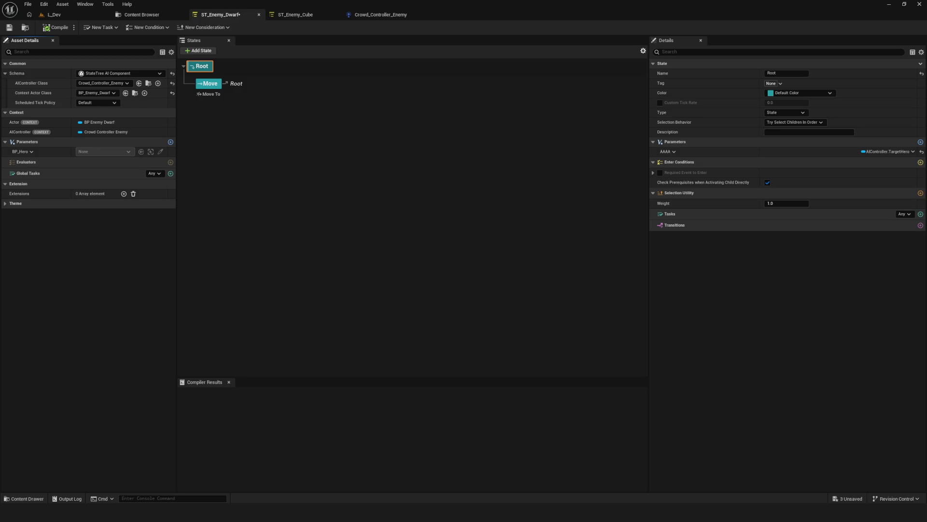
click(200, 67)
click(738, 53)
text(Bindings)
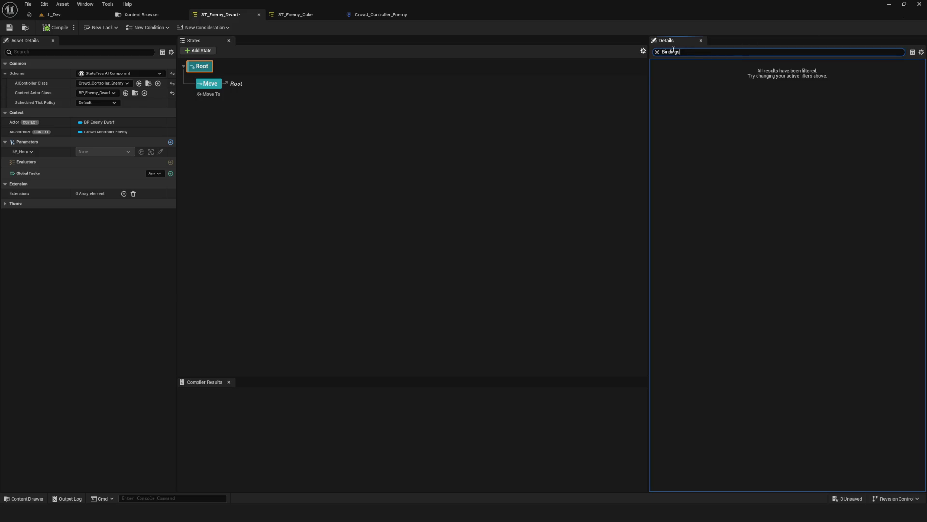
key(ctrl+a)
key(BackSpace)
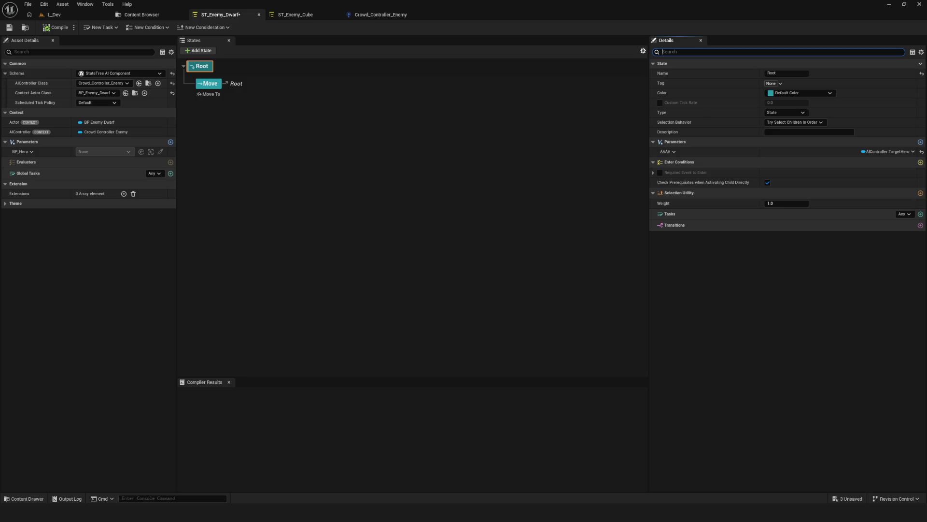
click(292, 221)
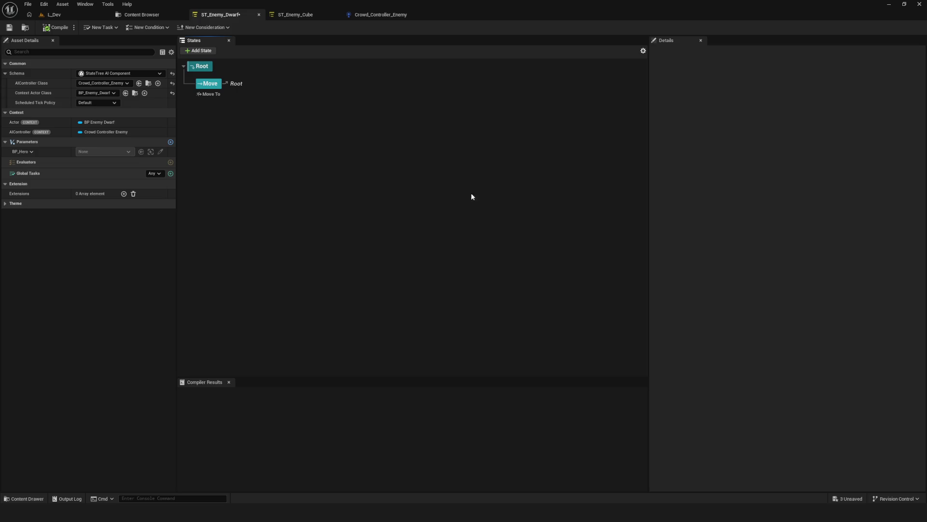
- Deselect all states and browse the compile options and available considerations
click(74, 27)
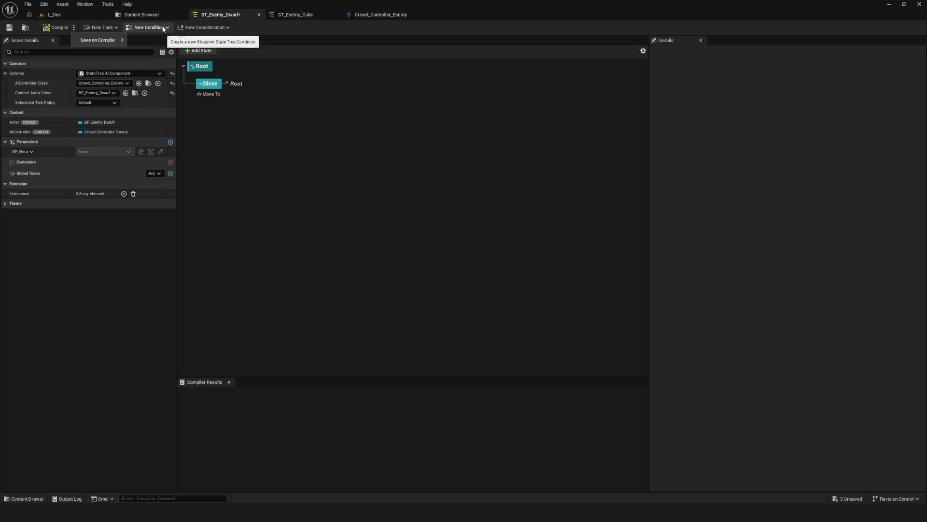
click(378, 172)
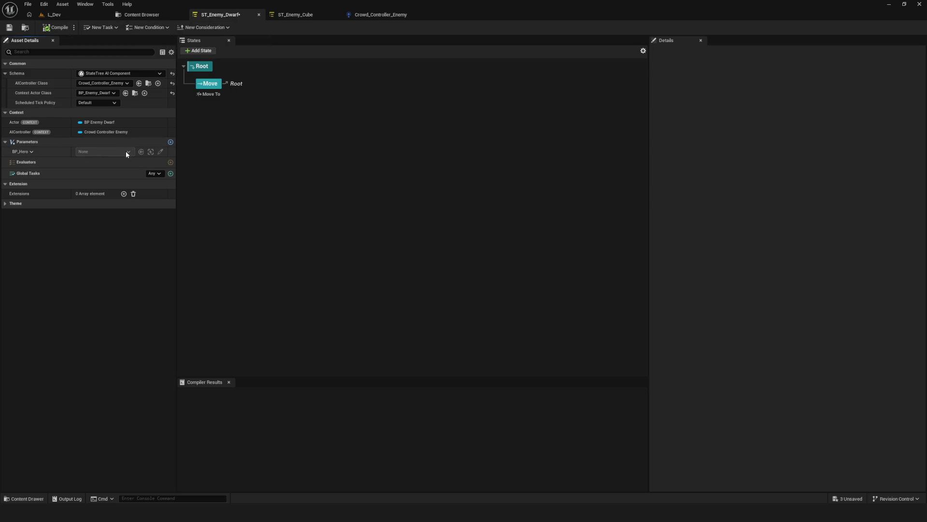
click(564, 154)
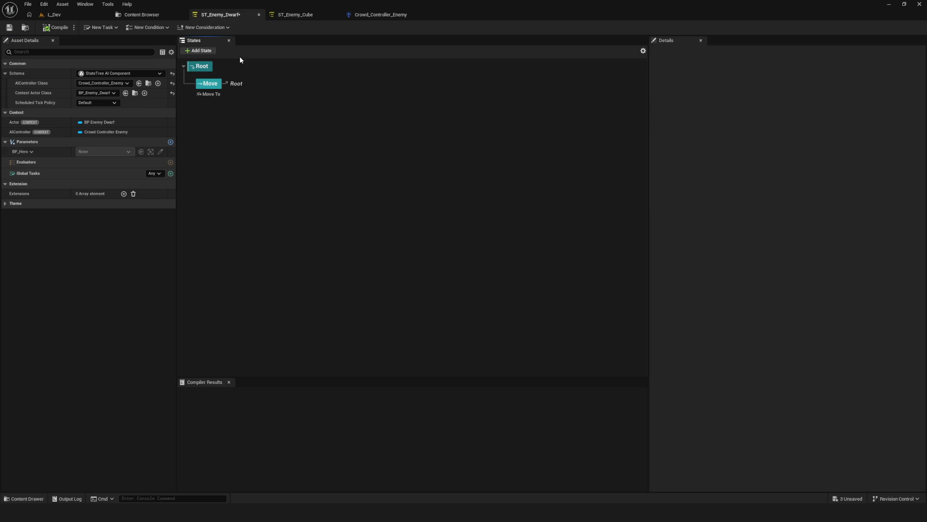
click(228, 27)
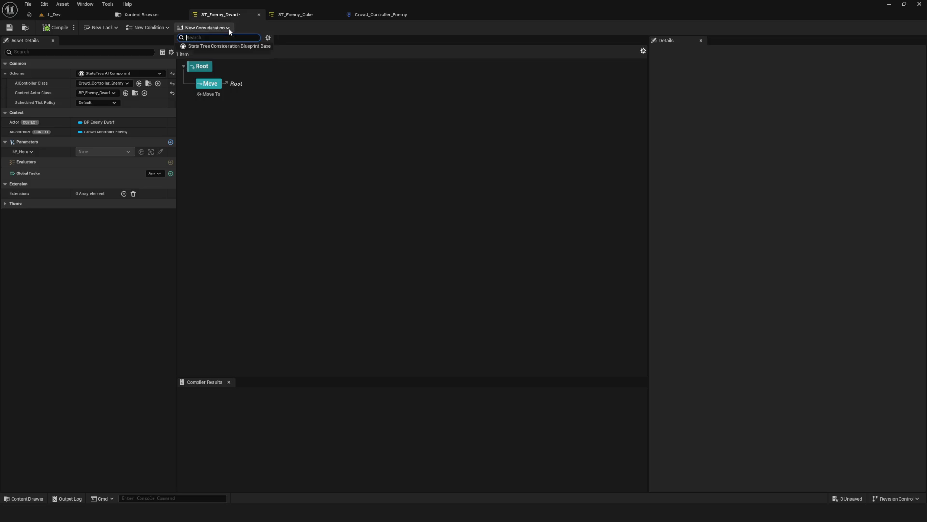
click(390, 100)
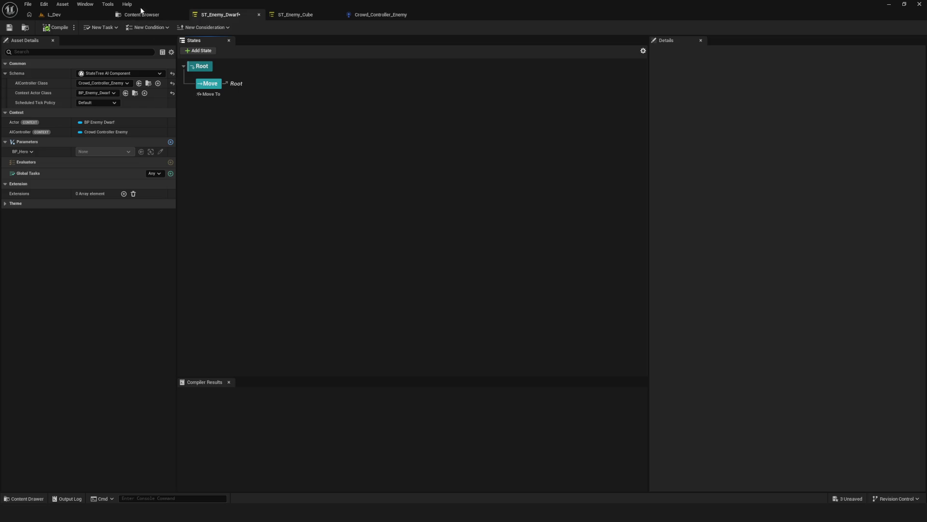
- Change the Save on Compile setting in the compile options menu
click(73, 27)
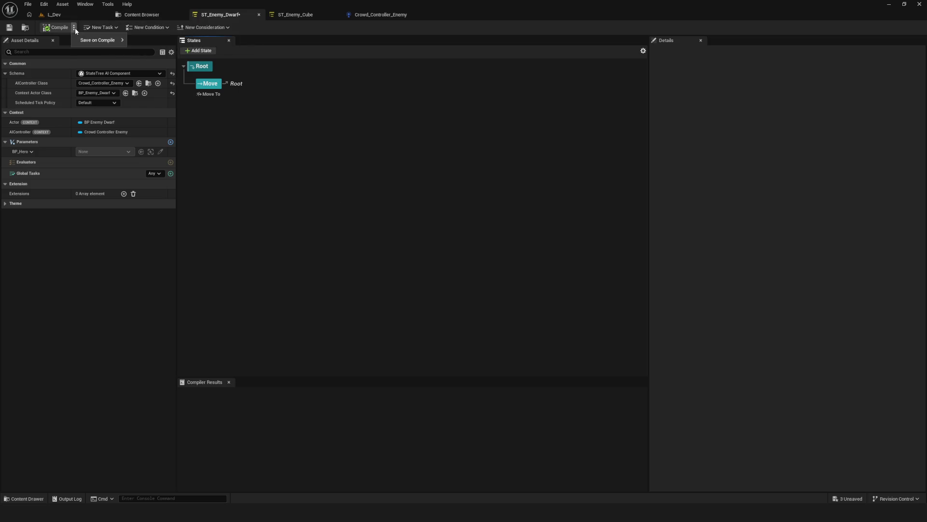
mouse_move(99, 40)
click(150, 51)
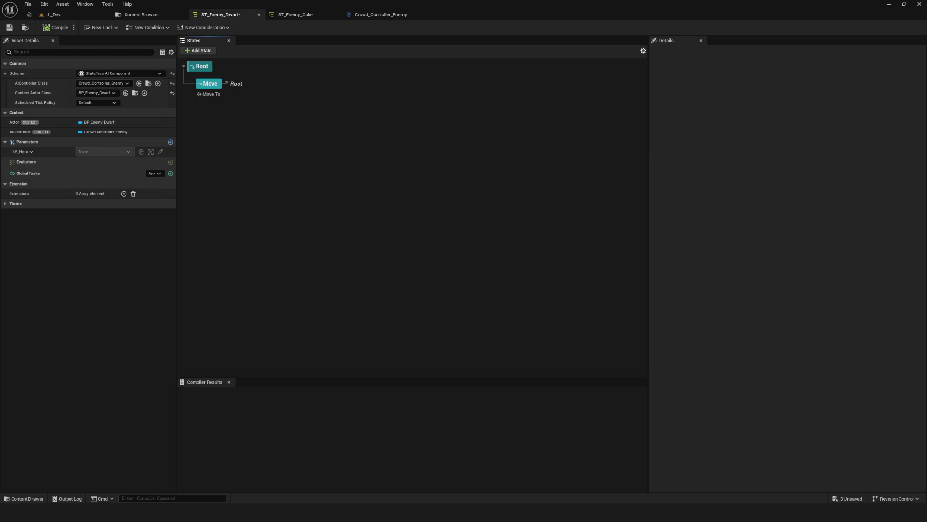
click(44, 176)
- Switch the StateTree's global tasks from Any to All and save ST_Enemy_Dwarf
click(171, 162)
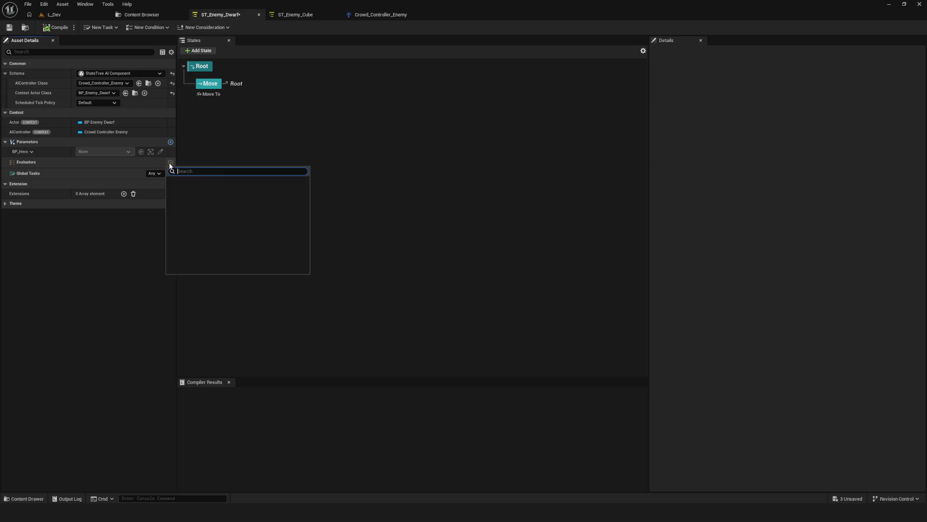
click(63, 174)
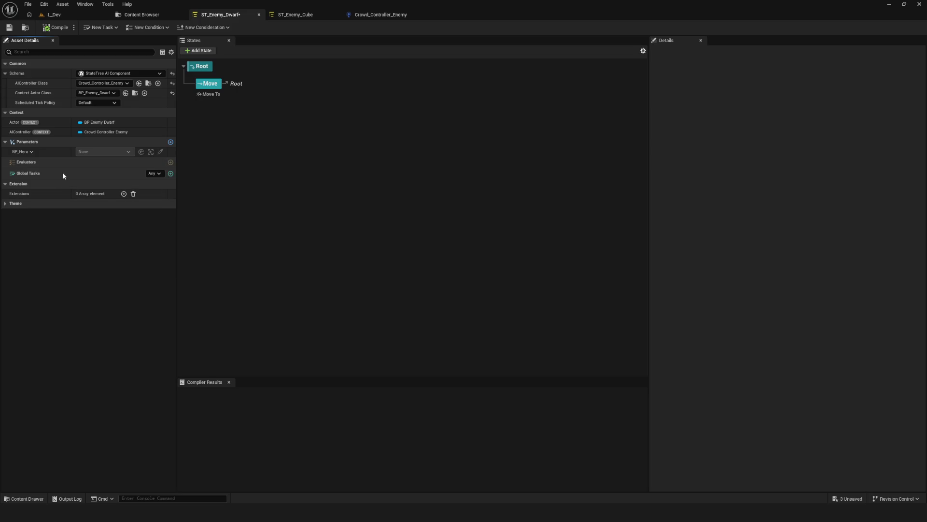
click(159, 174)
click(156, 186)
click(170, 173)
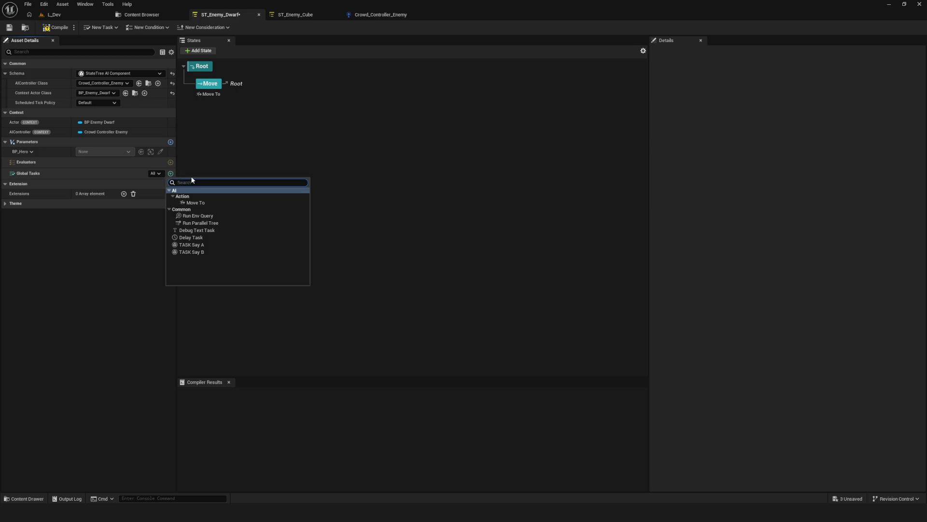
click(124, 190)
click(156, 174)
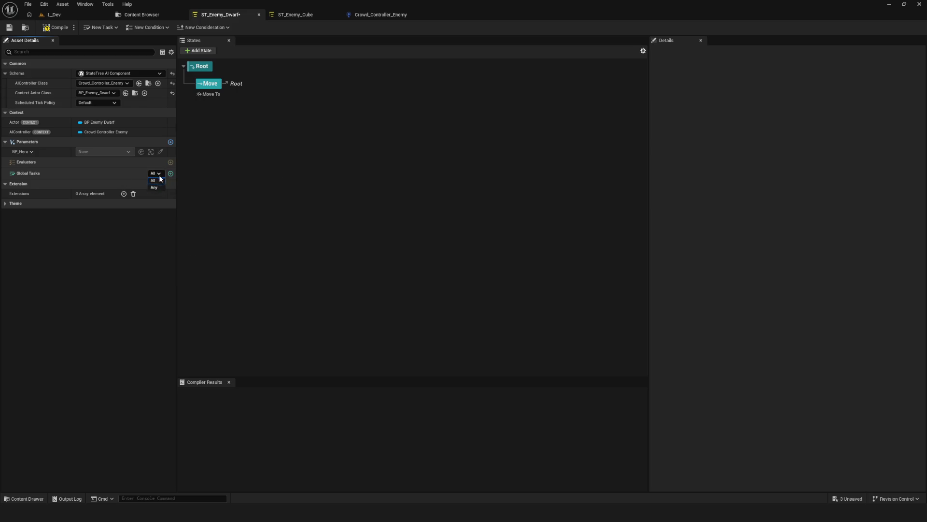
click(171, 173)
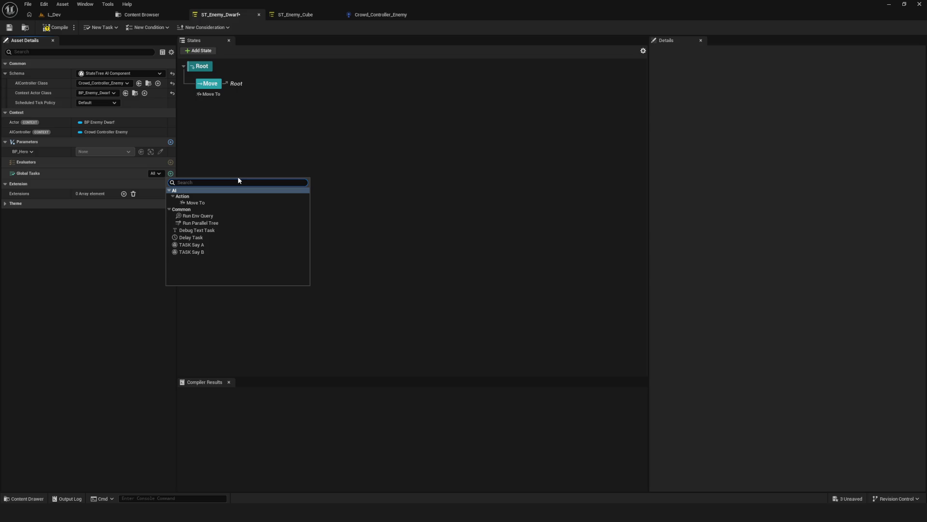
click(141, 219)
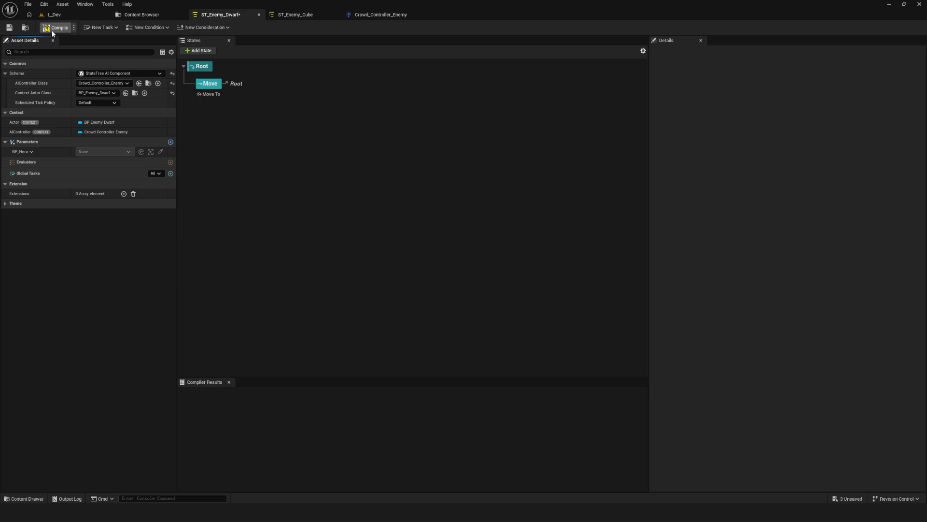
click(9, 28)
- Select Root and remove the Target Hero binding from its AAAA parameter
click(200, 66)
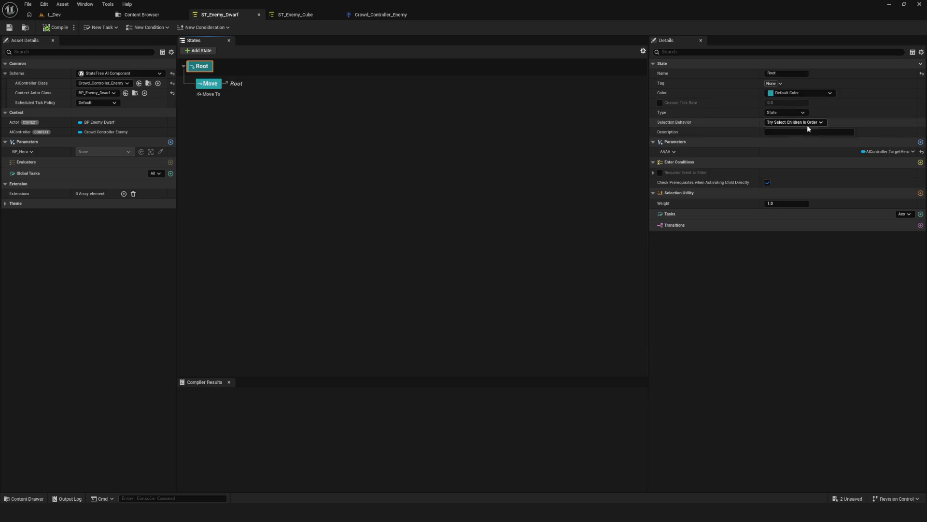
click(901, 151)
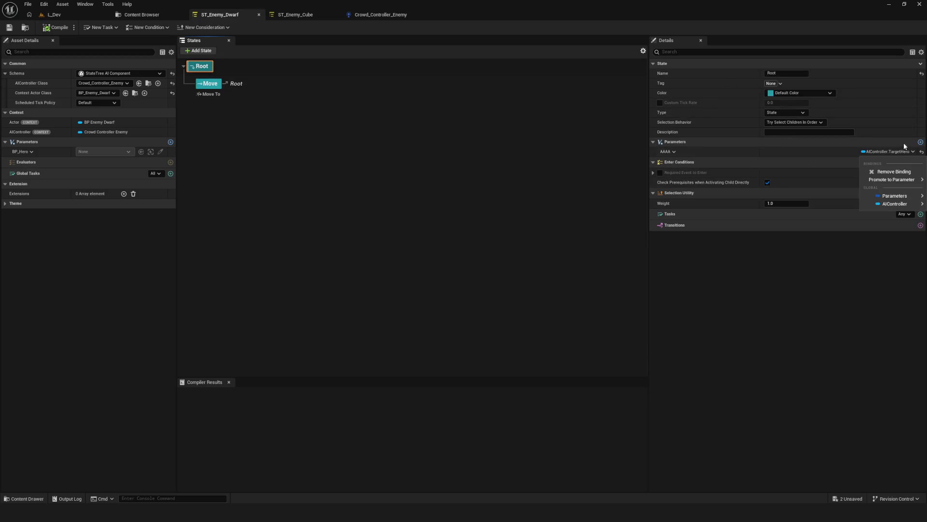
click(893, 172)
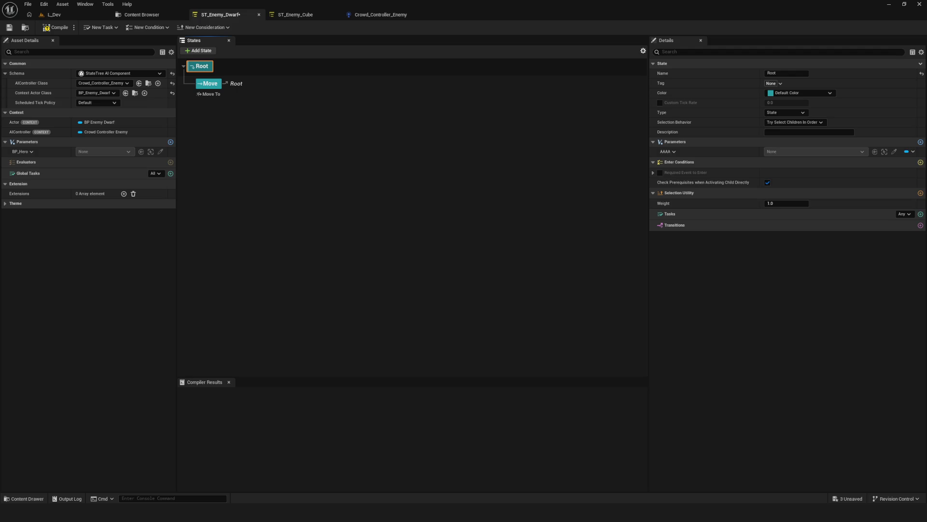
- Add a parameter to the Move state typed as BP Hero Object Reference
double_click(210, 83)
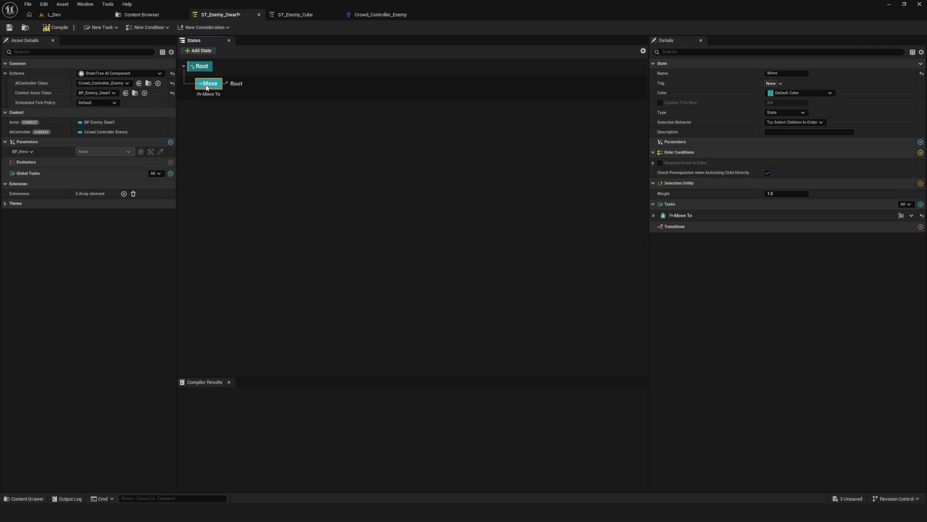
click(920, 142)
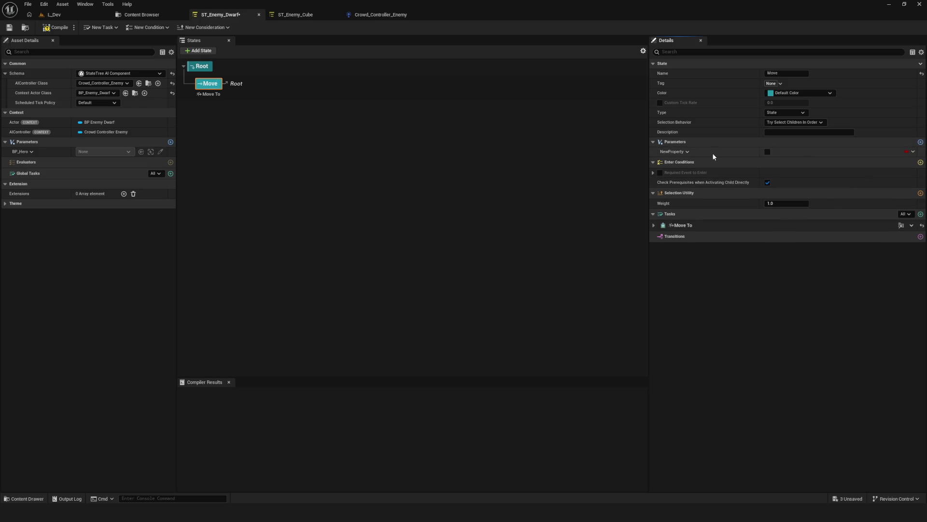
click(676, 152)
click(698, 164)
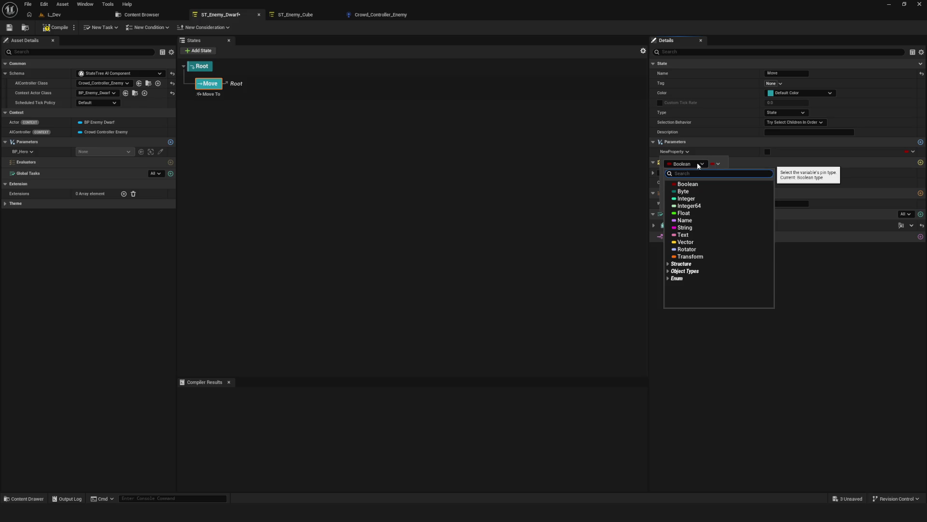
text(BP_)
text(Hero)
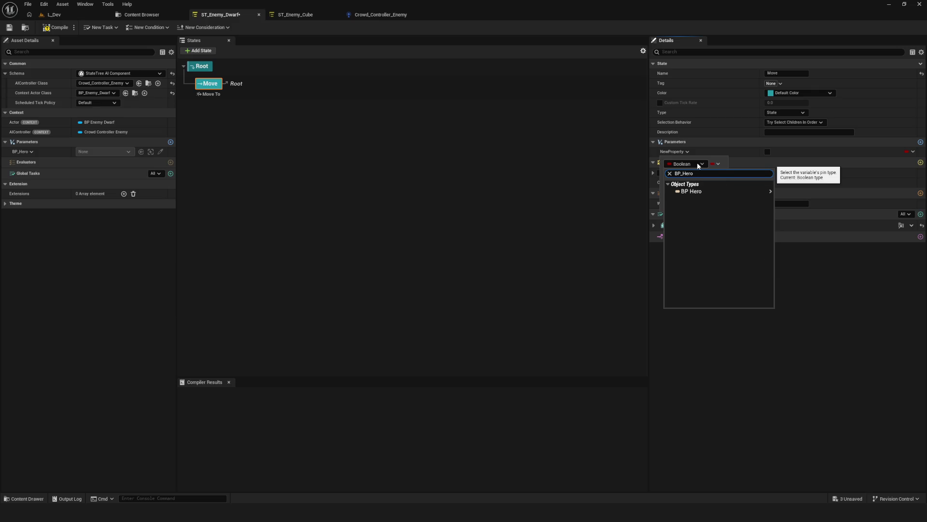
mouse_move(705, 194)
click(792, 196)
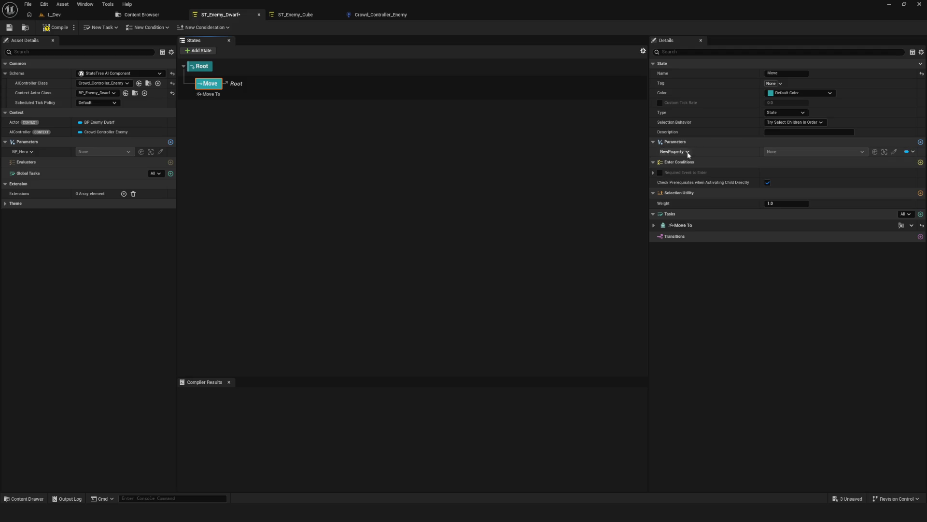
- Bind the Move state's new parameter to AIController > Target Hero
click(910, 152)
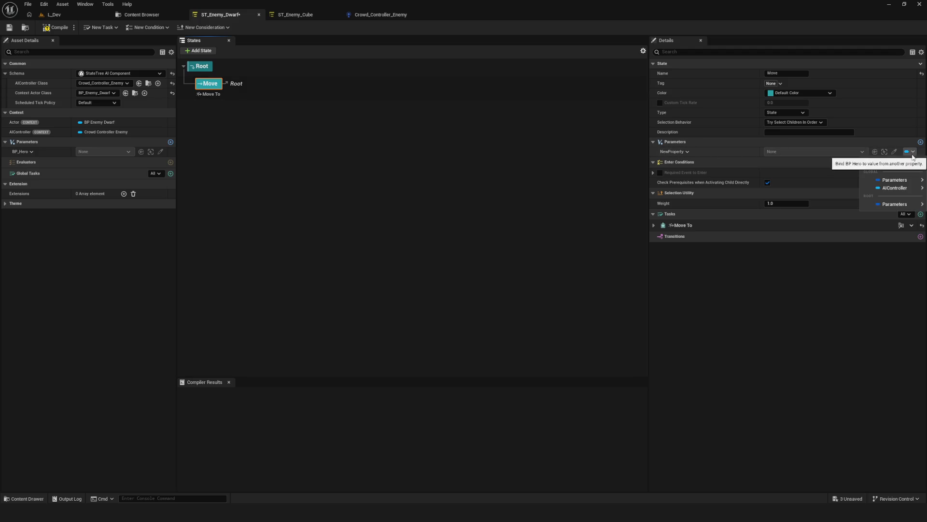
mouse_move(908, 188)
click(842, 200)
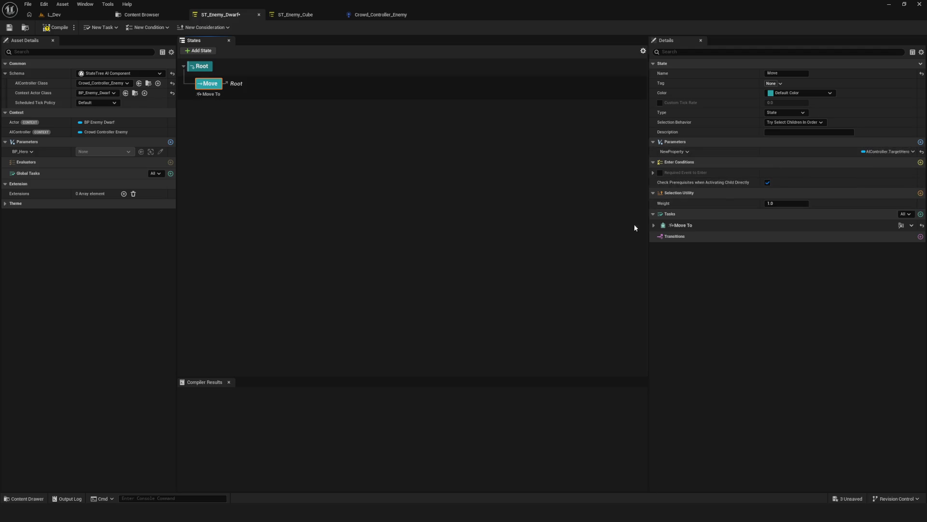
click(654, 225)
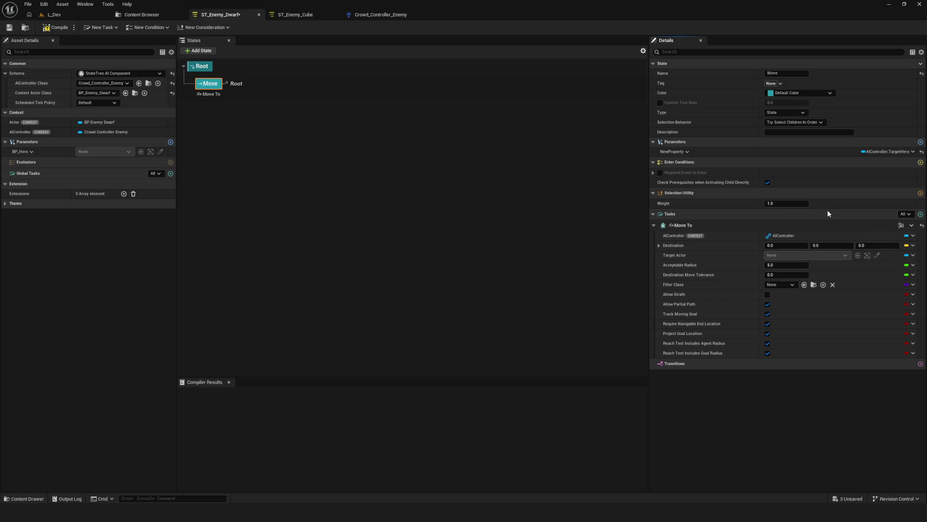
- Inspect Move To's Filter Class choices and Target Actor bindings, leaving Target Actor unbound
click(793, 285)
click(793, 285)
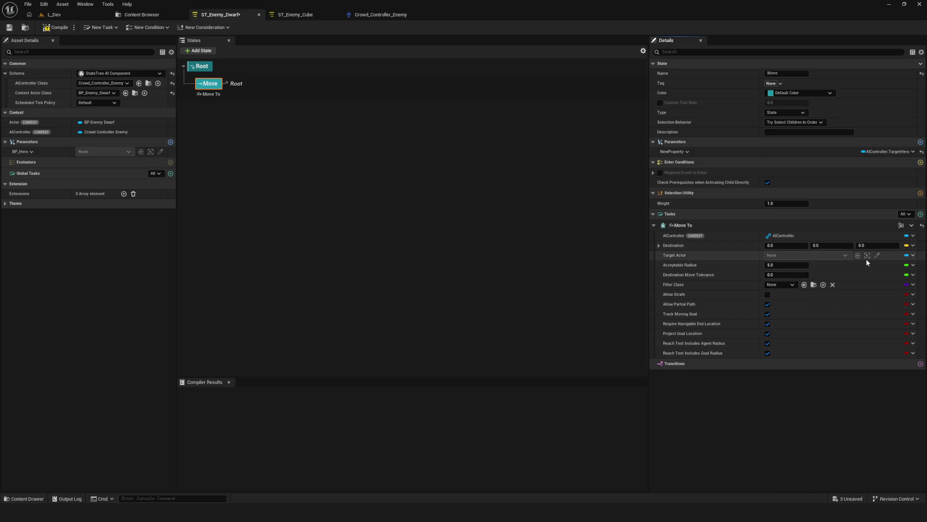
click(910, 256)
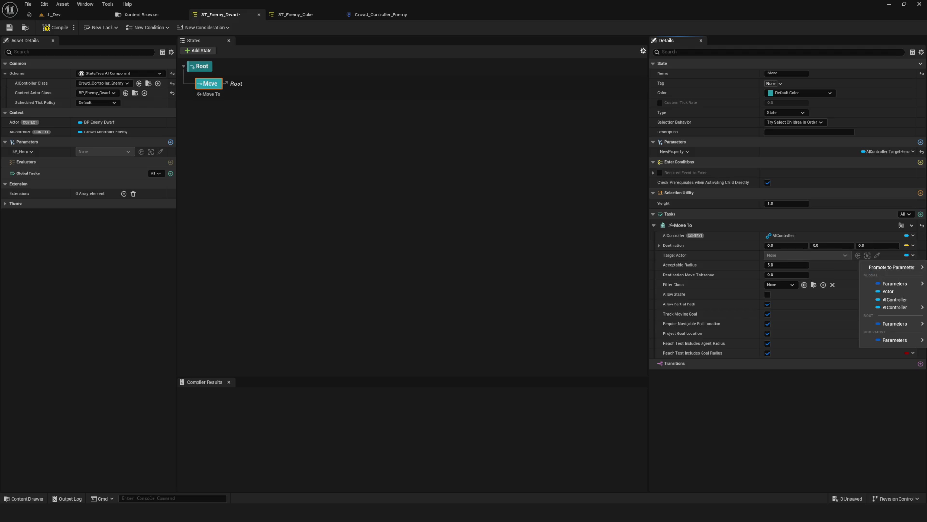
mouse_move(908, 281)
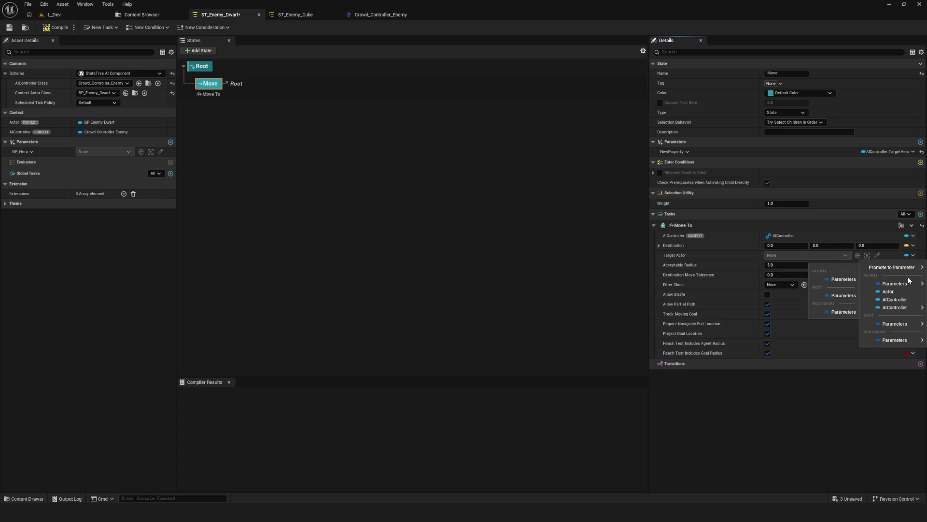
mouse_move(896, 307)
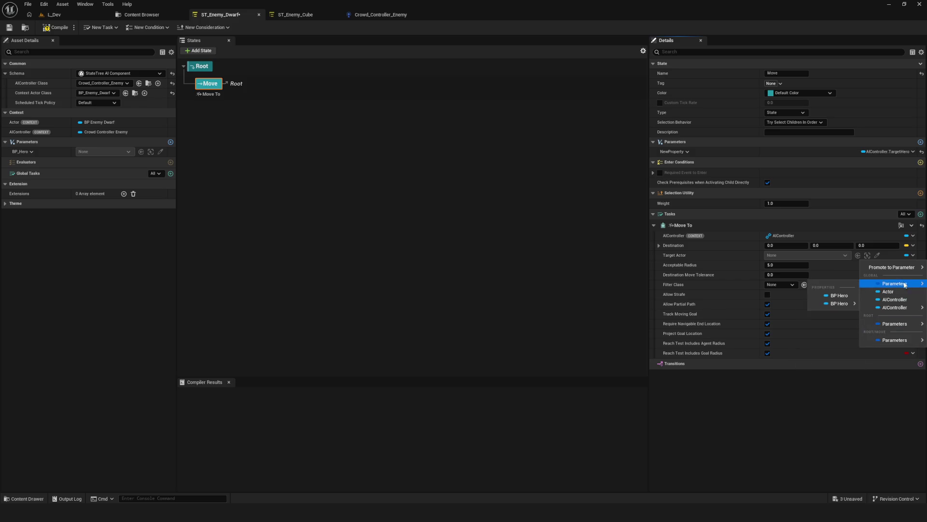
click(681, 251)
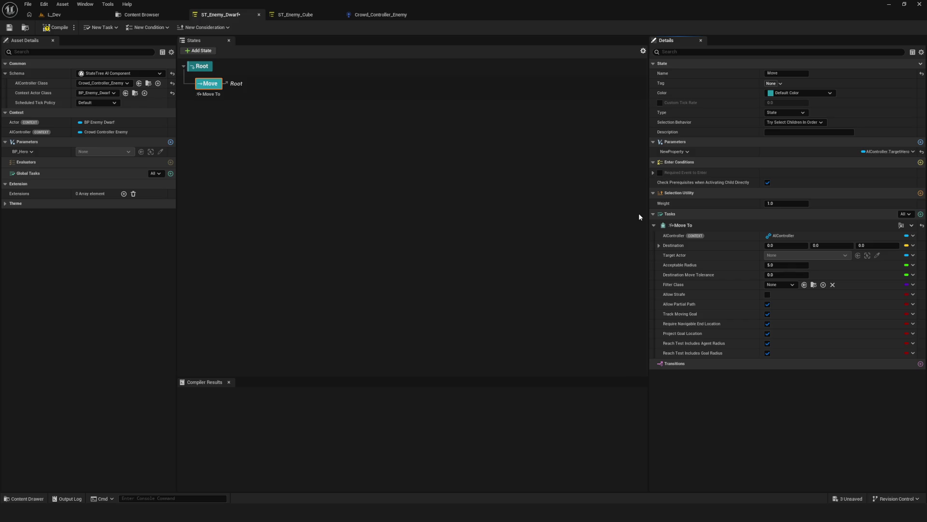
- Remove the Move state's NewProperty and the tree's BP_Hero parameter, then save the StateTree
click(210, 84)
click(671, 151)
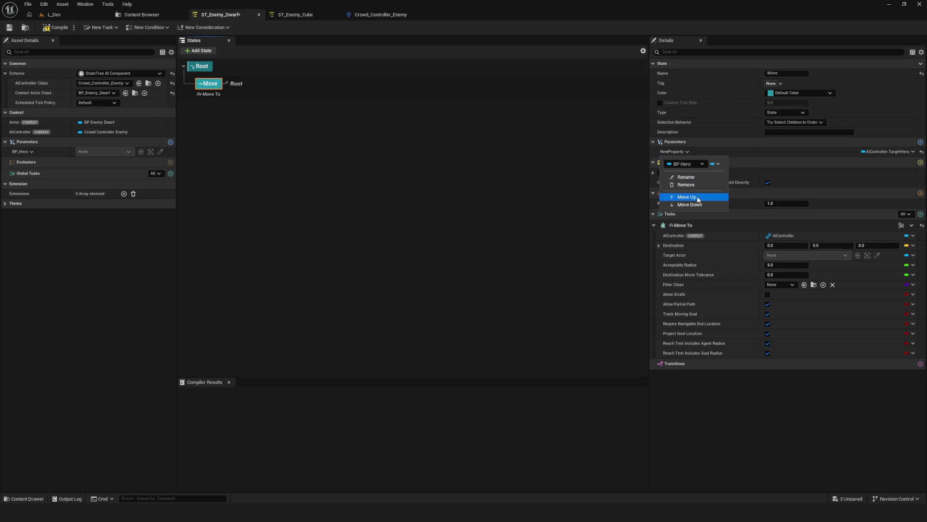
click(719, 186)
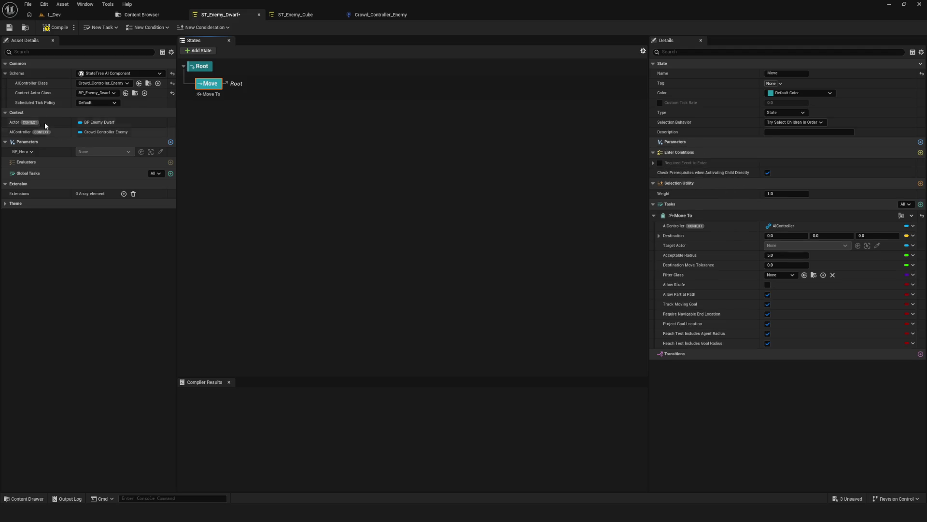
click(31, 149)
click(48, 185)
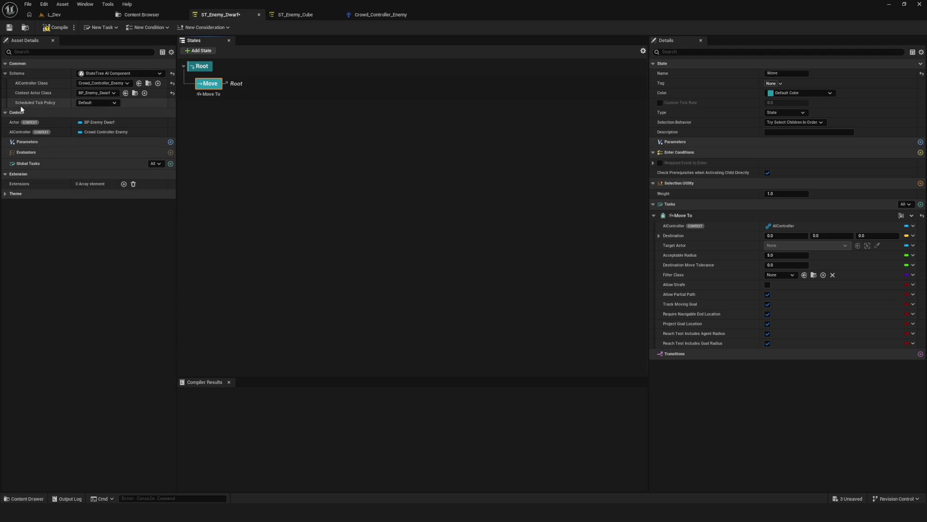
click(9, 27)
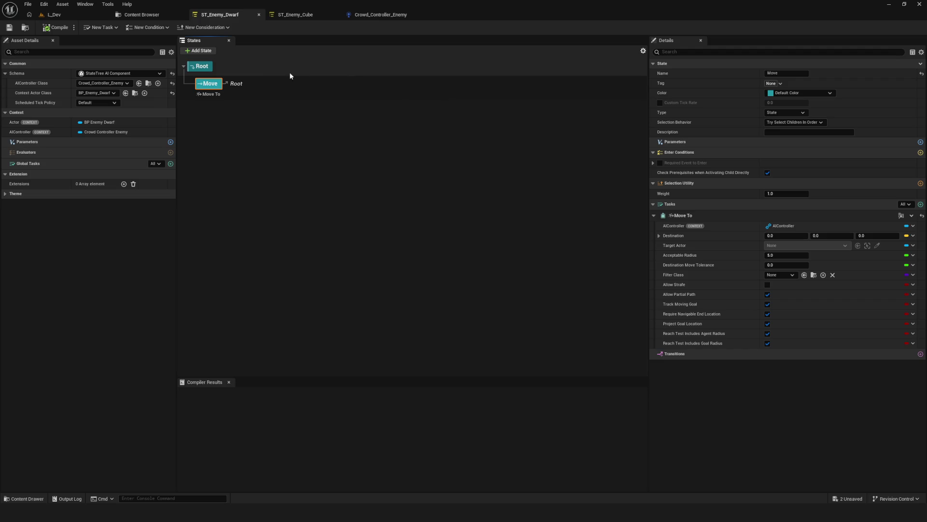
- Remove Root's AAAA parameter and compile the StateTree
click(205, 66)
click(668, 152)
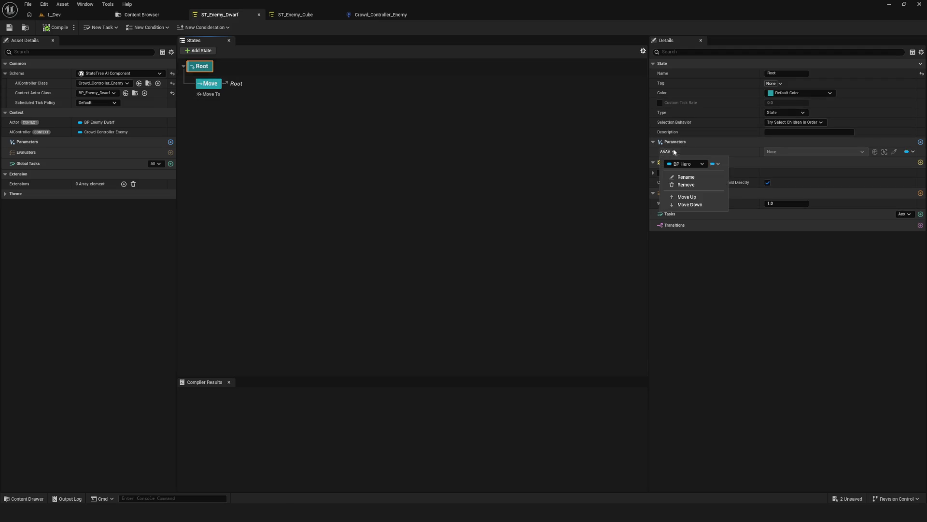
click(693, 188)
click(208, 84)
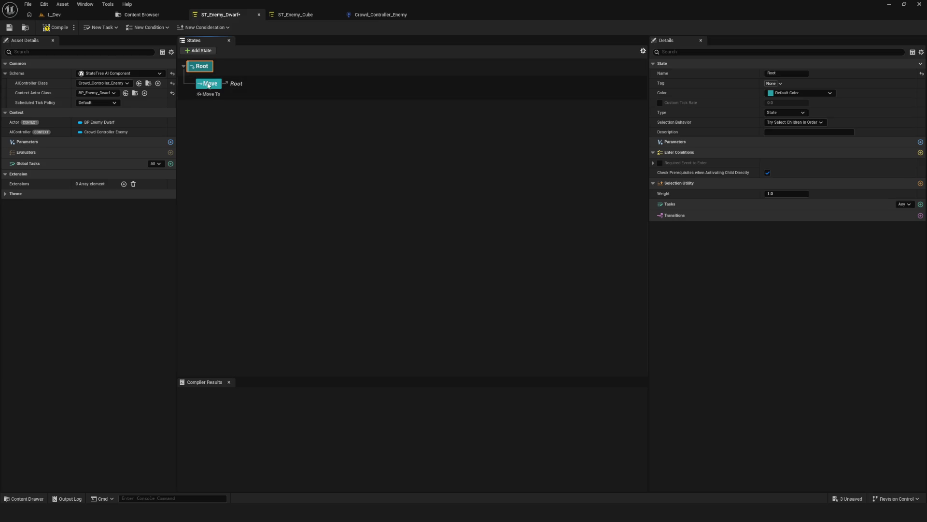
click(57, 28)
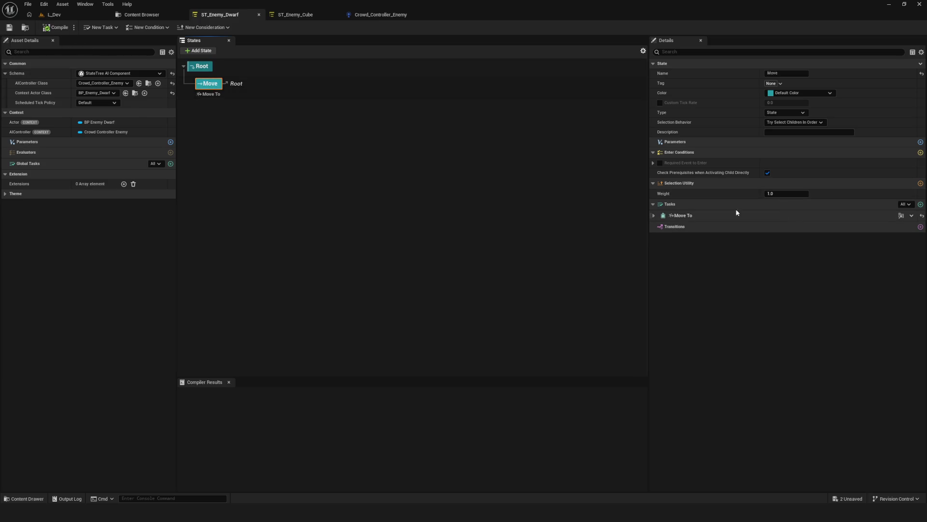
- Check Move To's Target Actor binding, leave it None, and save ST_Enemy_Dwarf
click(655, 215)
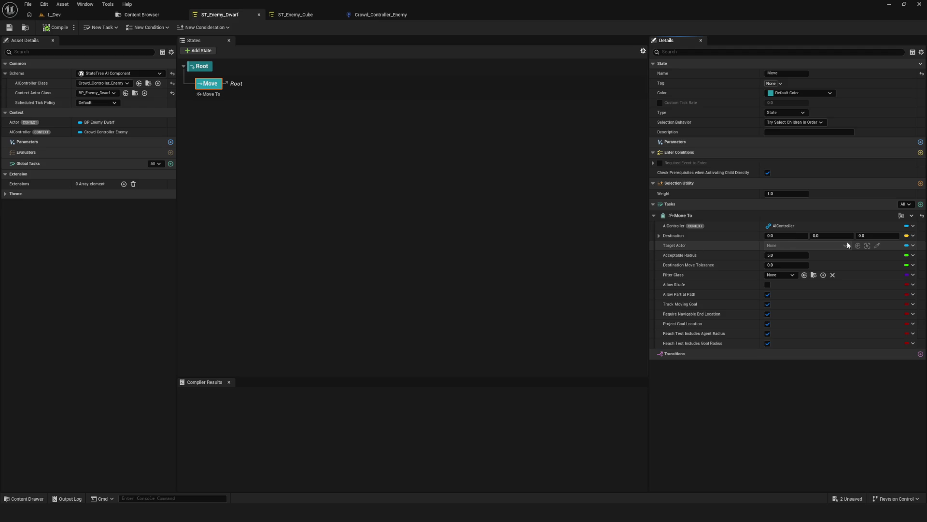
click(913, 245)
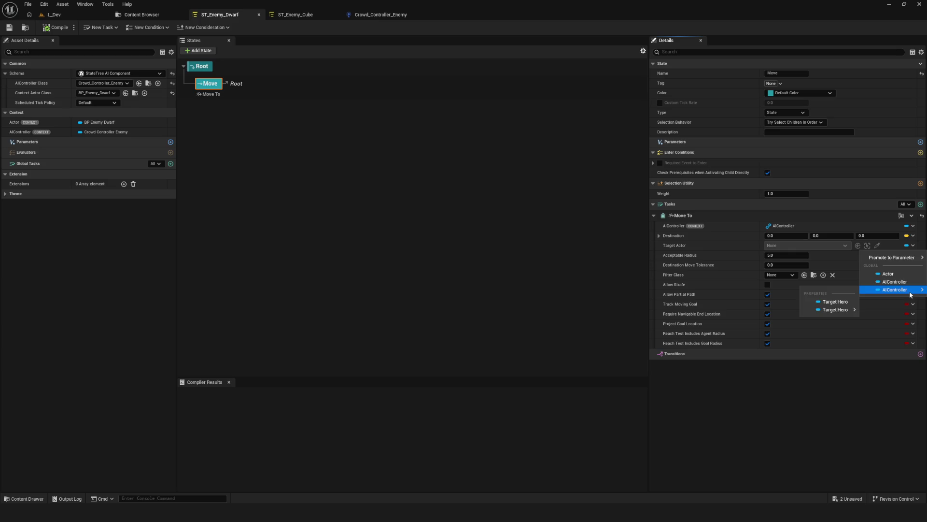
click(9, 28)
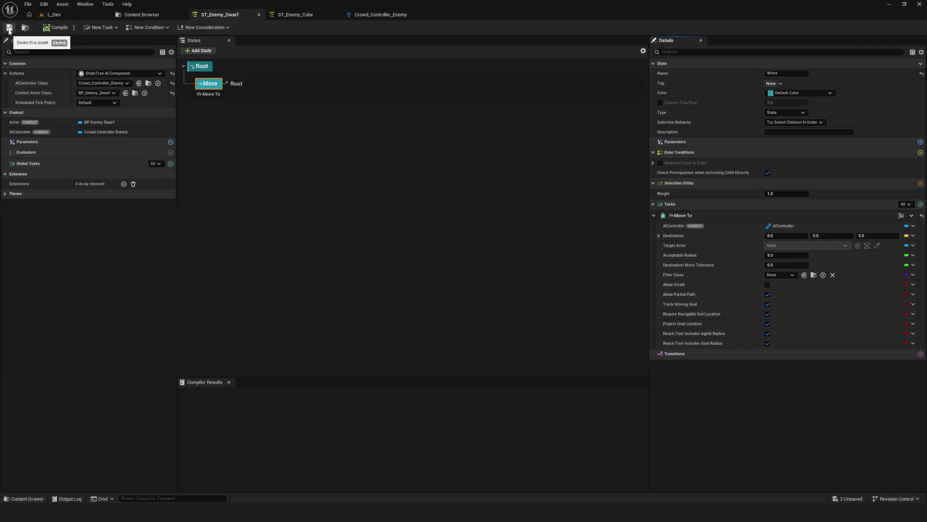
click(10, 28)
- Switch to Crowd_Controller_Enemy and review the Event On Possess nodes in its EventGraph
click(382, 15)
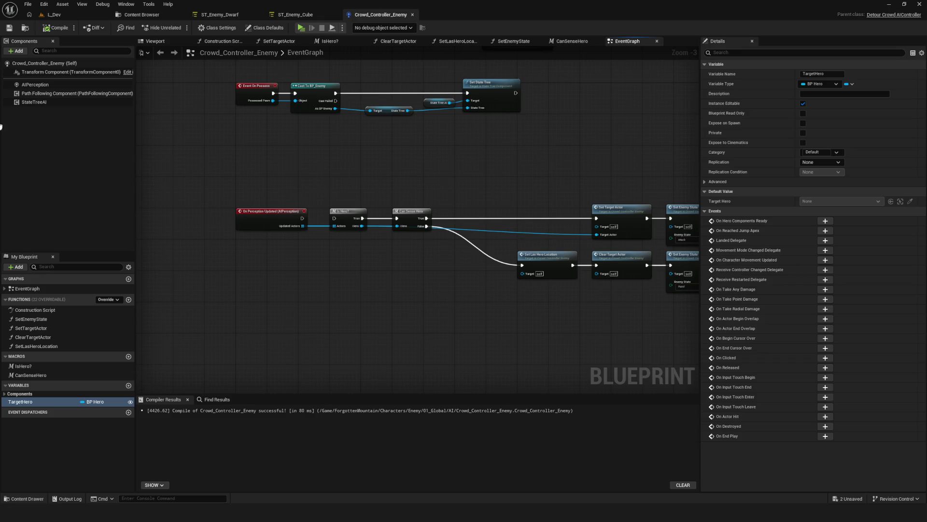
scroll(385, 187, down, 5)
scroll(386, 185, up, 5)
scroll(386, 185, up, 4)
drag(387, 185, 406, 288)
mouse_move(471, 272)
mouse_down()
mouse_move(420, 275)
mouse_move(425, 281)
mouse_up()
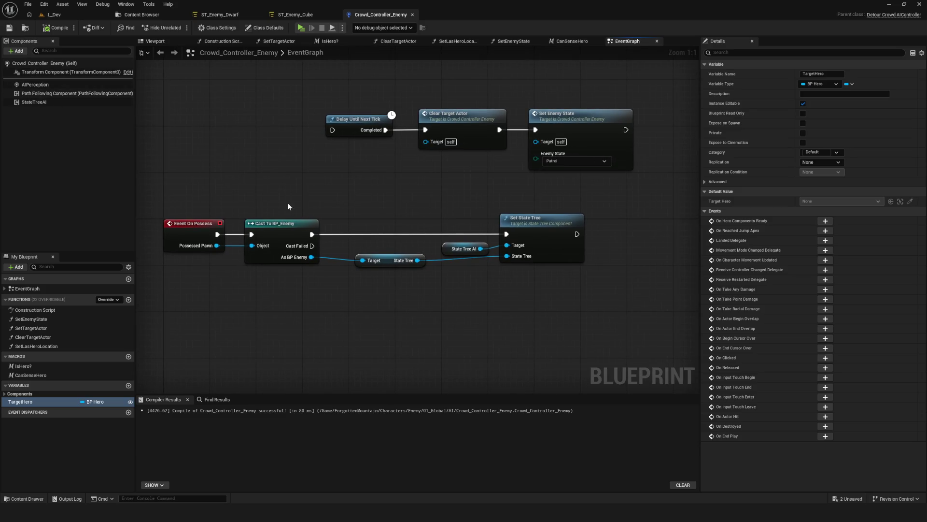
scroll(401, 247, down, 7)
scroll(401, 247, up, 5)
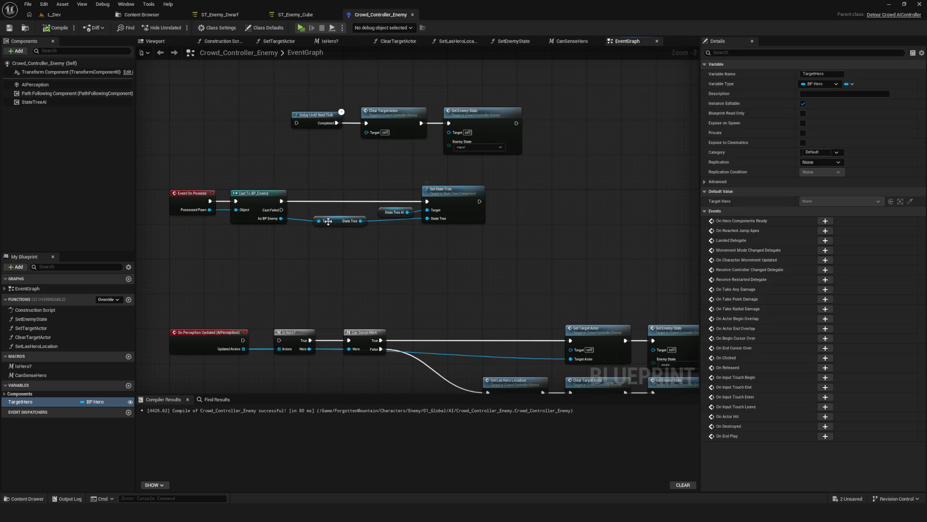
drag(359, 214, 312, 213)
mouse_move(631, 44)
mouse_down()
mouse_move(178, 45)
mouse_move(183, 38)
mouse_up()
drag(39, 43, 163, 42)
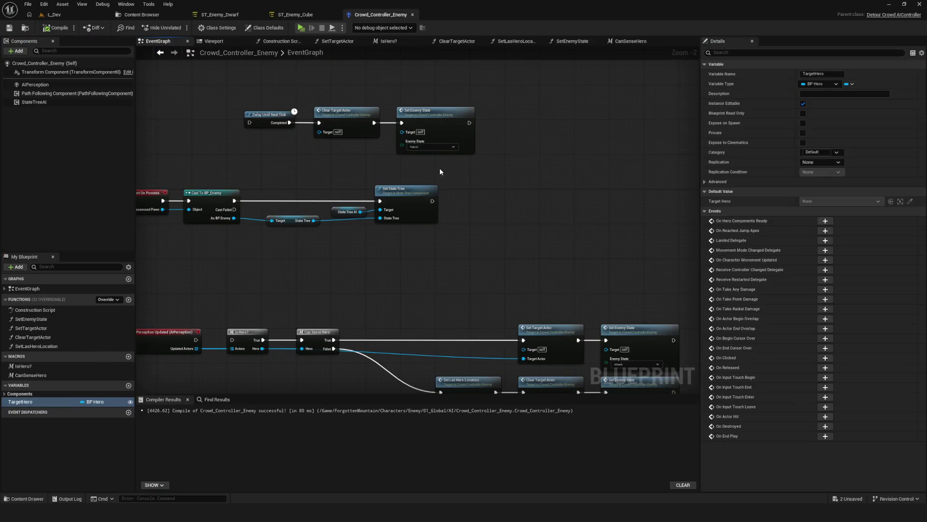
scroll(472, 208, down, 1)
- Inspect the Set Enemy State function, then open the Is Hero? macro graph
drag(319, 169, 692, 121)
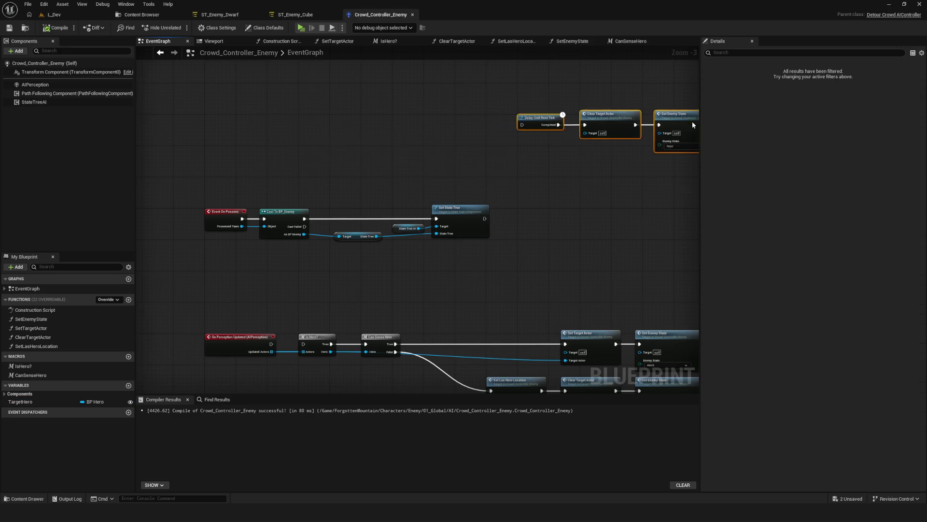
key(Home)
click(427, 155)
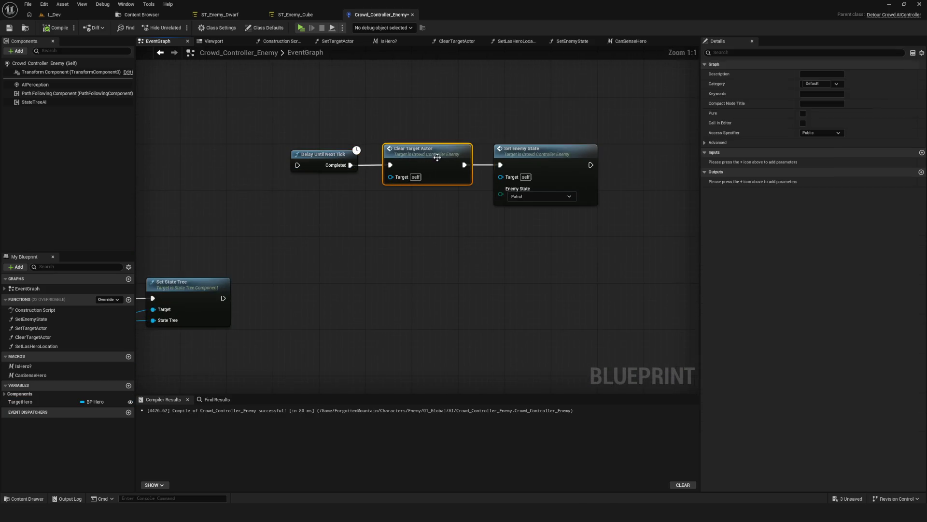
double_click(506, 169)
key(ctrl+s)
click(160, 52)
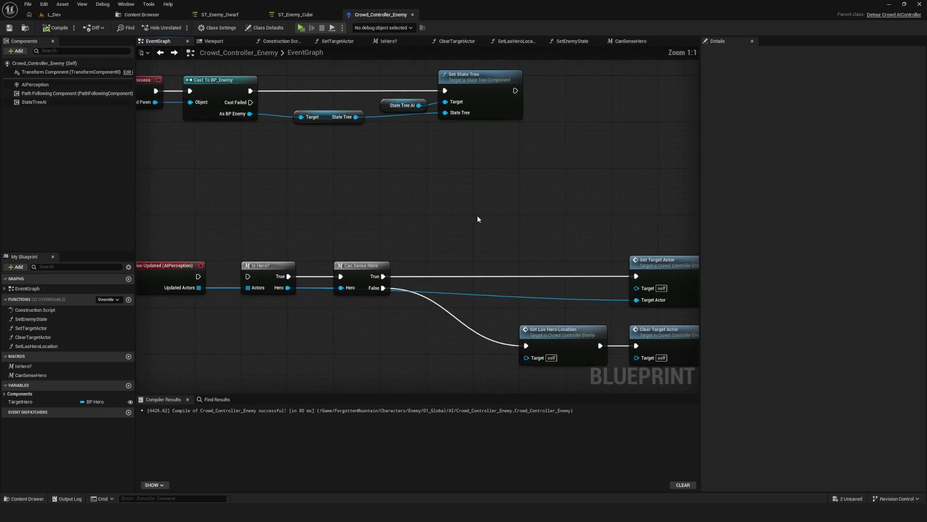
click(344, 215)
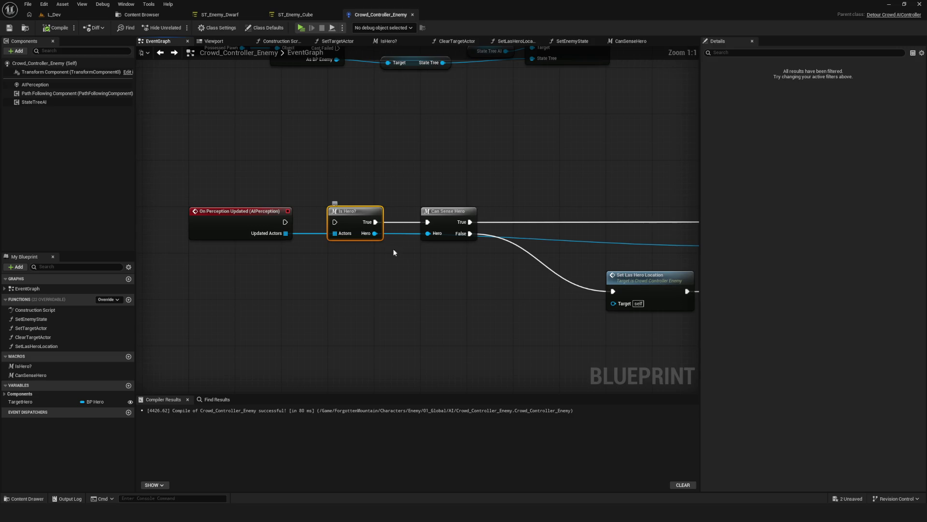
double_click(359, 215)
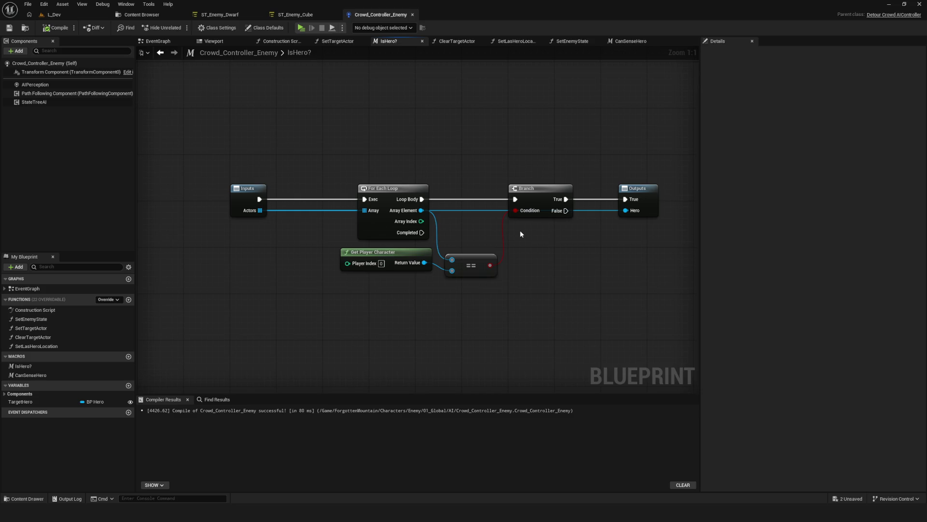
- Save the blueprint and nudge the Can Sense Hero and Is Hero? nodes to straighten wires
click(160, 53)
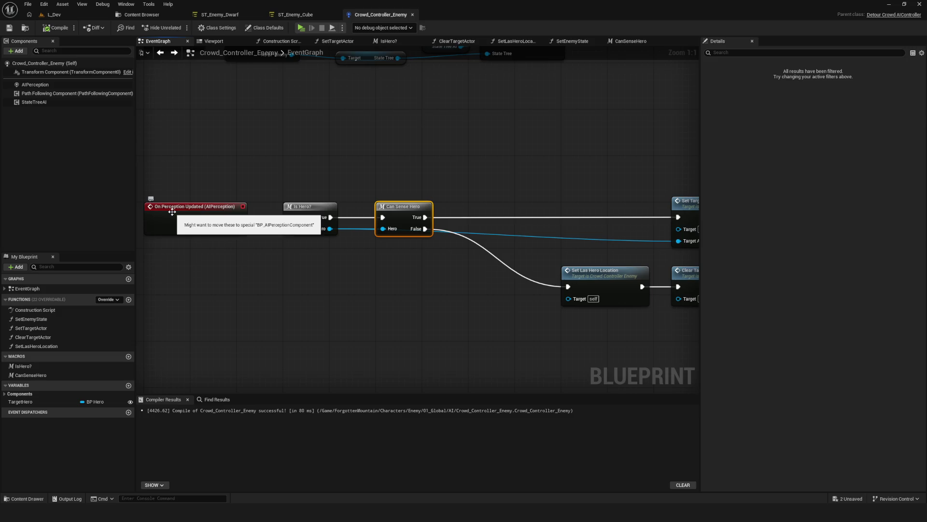
click(9, 28)
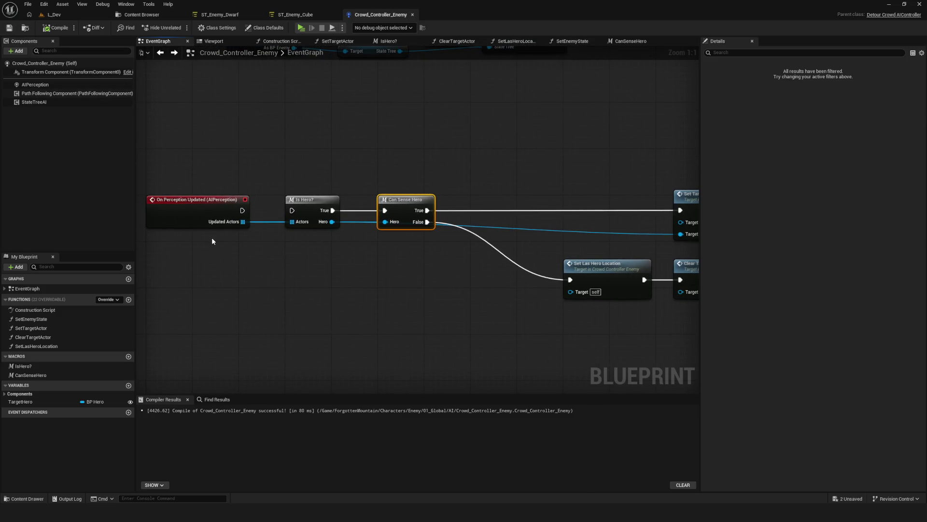
mouse_move(407, 200)
mouse_down()
mouse_move(418, 171)
mouse_move(413, 143)
mouse_move(412, 201)
mouse_up()
mouse_move(311, 202)
mouse_down()
mouse_move(308, 176)
mouse_move(307, 202)
mouse_up()
- In the Is Hero? macro, move Get Player Character slightly down and review its nodes
double_click(309, 201)
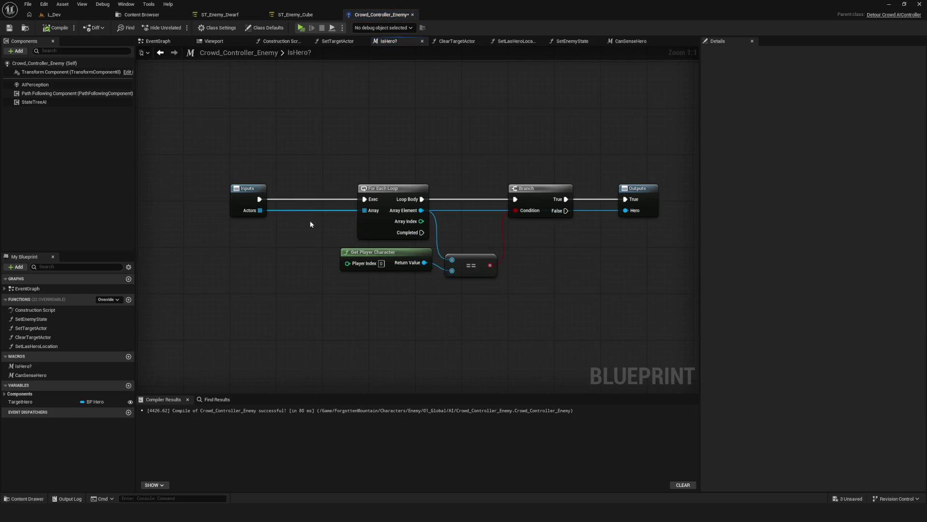
drag(392, 251, 392, 257)
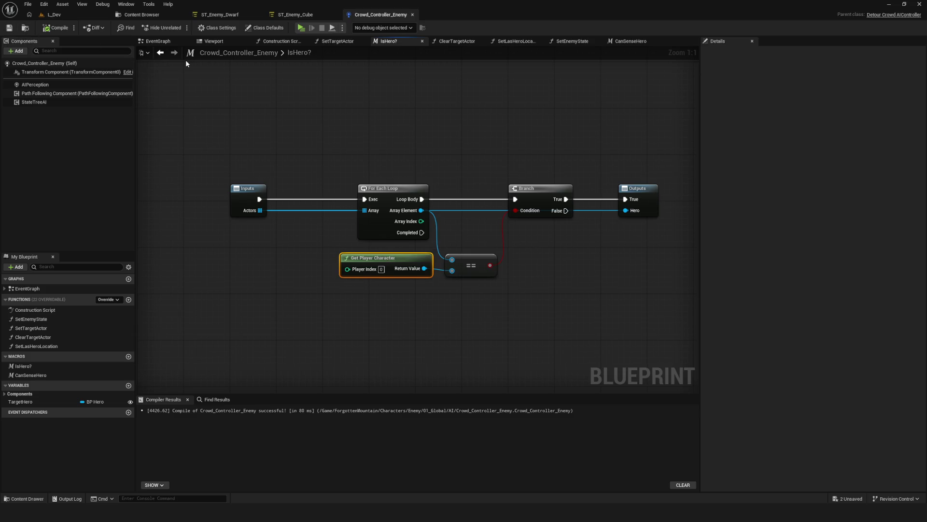
click(162, 53)
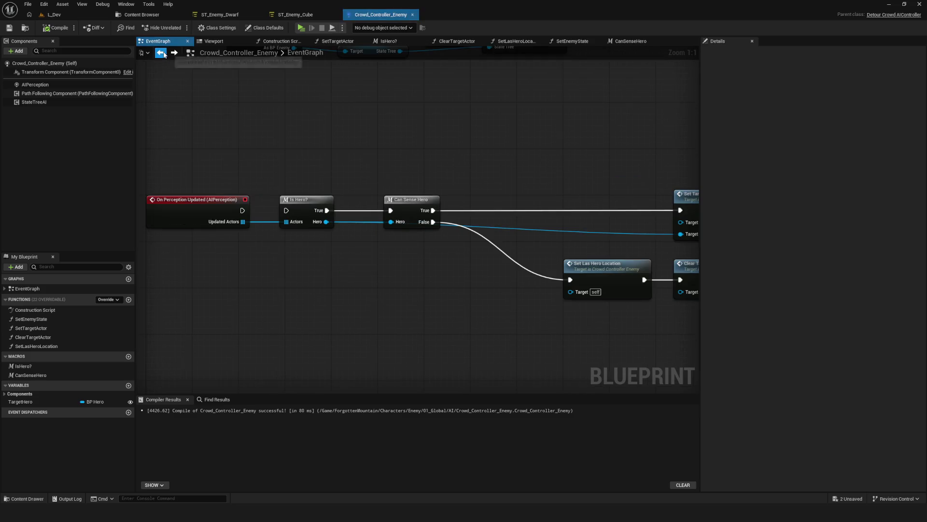
mouse_move(203, 161)
mouse_down()
mouse_move(272, 301)
mouse_move(242, 304)
mouse_move(209, 136)
mouse_move(202, 136)
mouse_up()
double_click(298, 222)
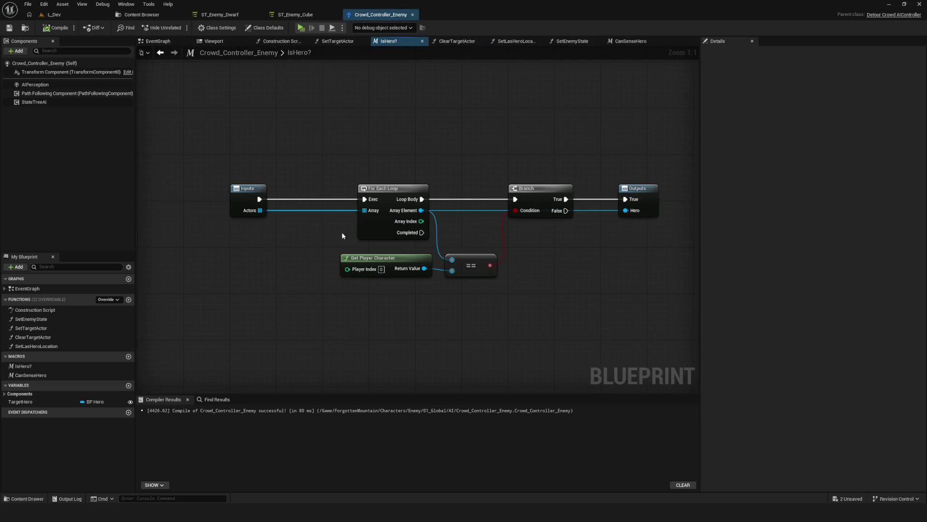
drag(309, 293, 539, 262)
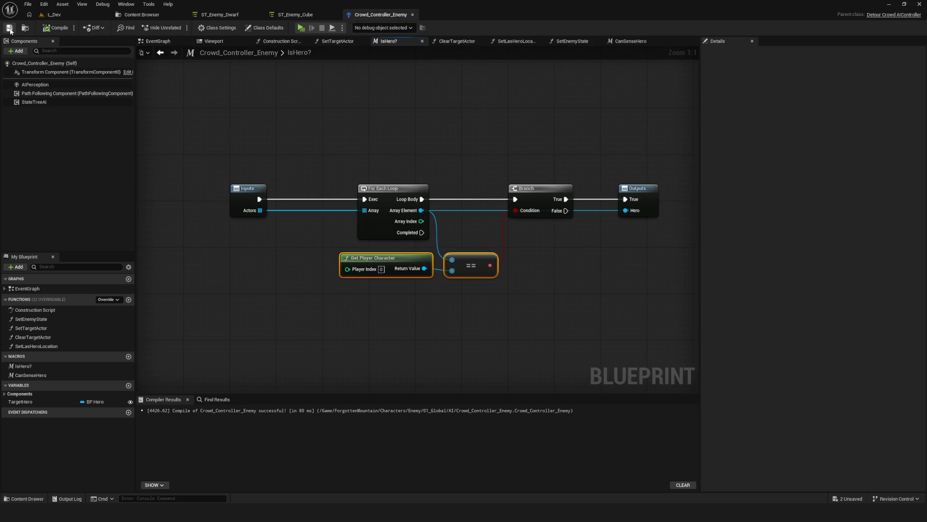
- Return to the EventGraph and open the Can Sense Hero macro
click(160, 52)
drag(266, 175, 278, 287)
double_click(381, 208)
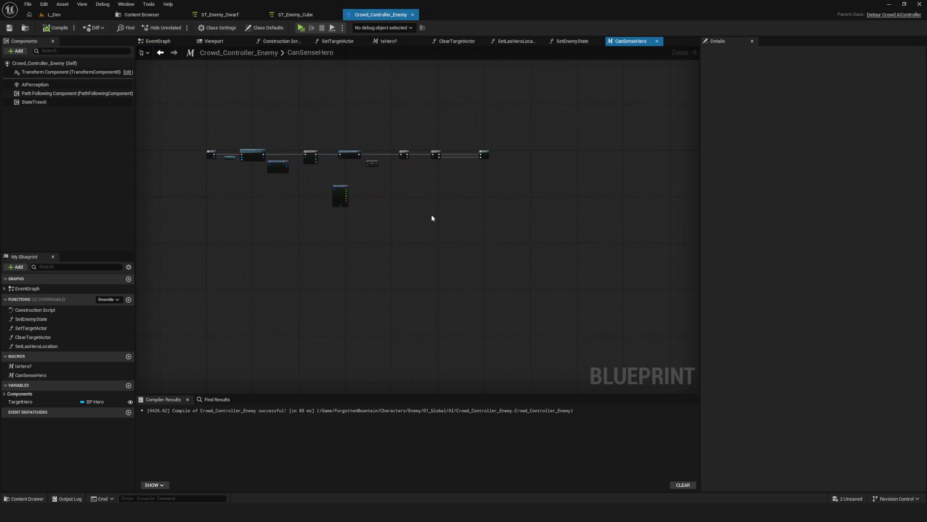
- Line the Can Sense Hero node up with Is Hero?'s row in the EventGraph
scroll(276, 147, up, 6)
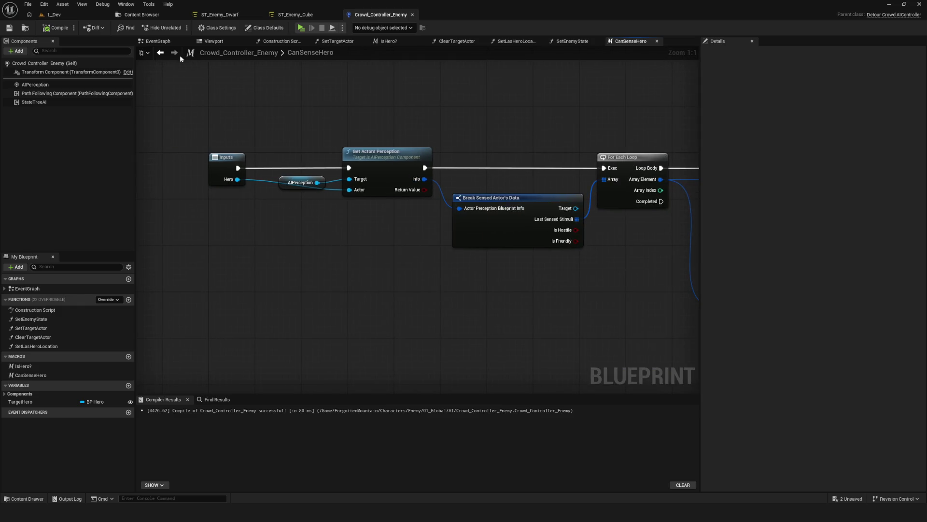
click(160, 52)
drag(381, 203, 400, 181)
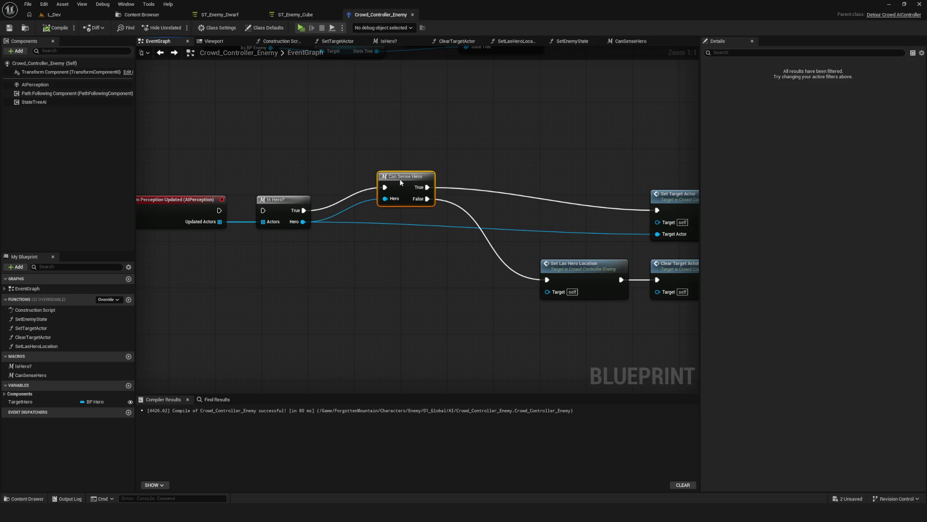
mouse_move(400, 182)
mouse_down()
mouse_move(403, 201)
mouse_move(432, 202)
mouse_up()
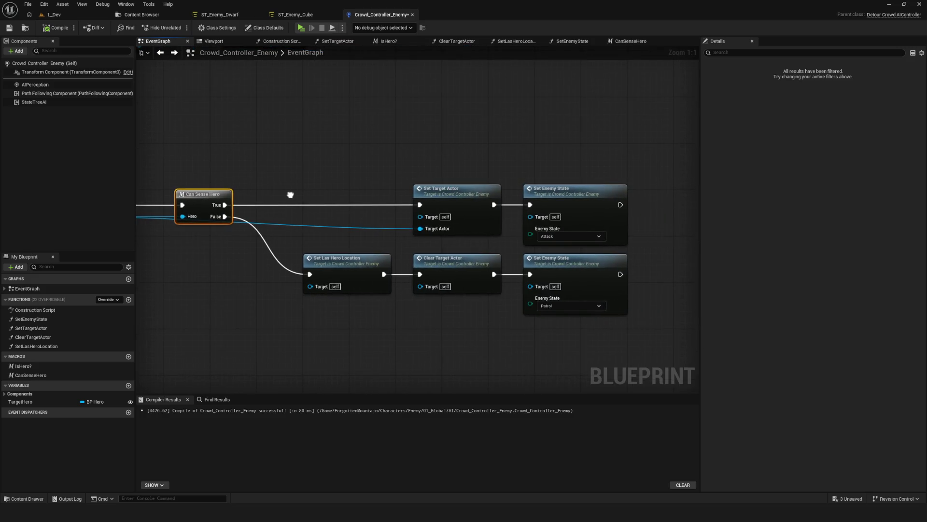
- Shift the four action nodes right, keeping On Perception Updated in view
drag(228, 143, 740, 358)
drag(443, 206, 611, 211)
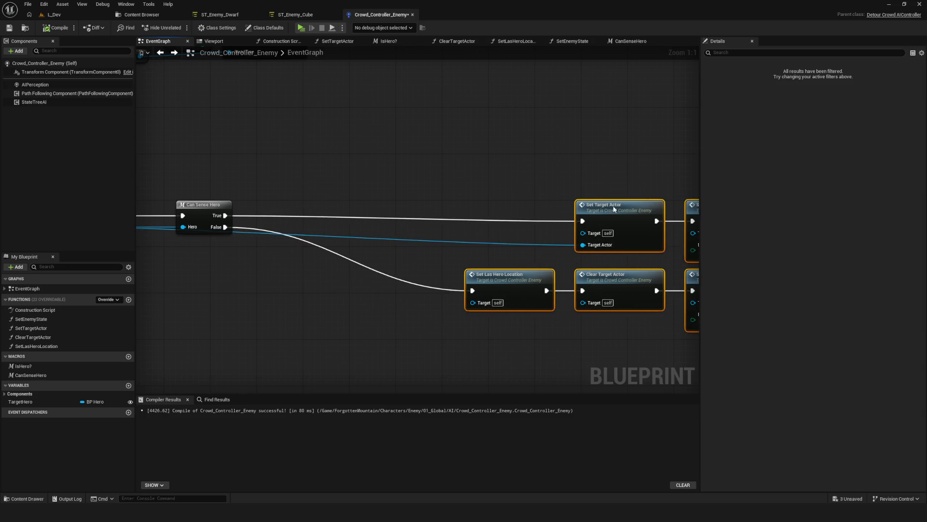
scroll(582, 206, down, 5)
scroll(427, 229, up, 4)
drag(419, 209, 538, 215)
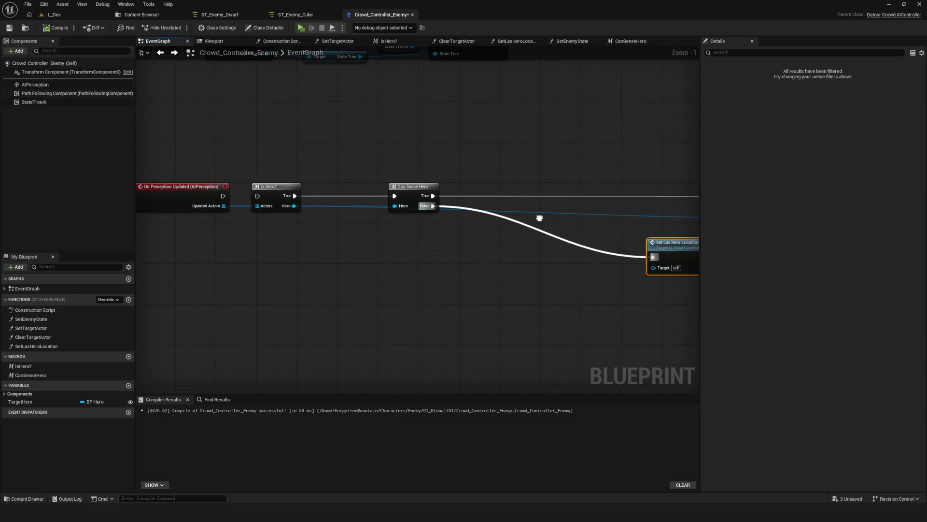
- Open the Can Sense Hero macro and show its AIPerception component's properties
double_click(411, 186)
mouse_move(435, 258)
mouse_down()
mouse_move(406, 261)
mouse_move(397, 275)
mouse_up()
mouse_move(652, 241)
mouse_down()
mouse_move(401, 254)
mouse_move(529, 222)
mouse_up()
scroll(368, 248, down, 10)
scroll(368, 247, up, 5)
scroll(226, 206, up, 4)
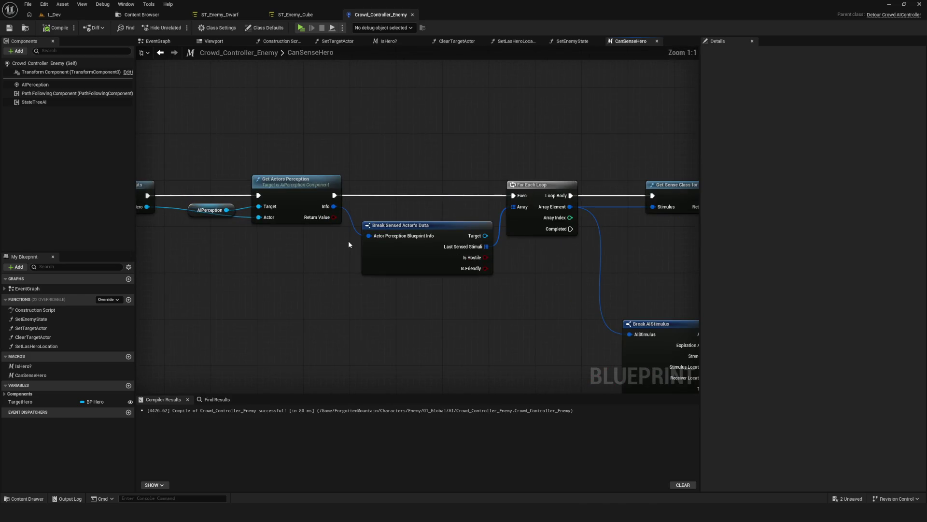
drag(324, 254, 512, 259)
drag(389, 179, 410, 278)
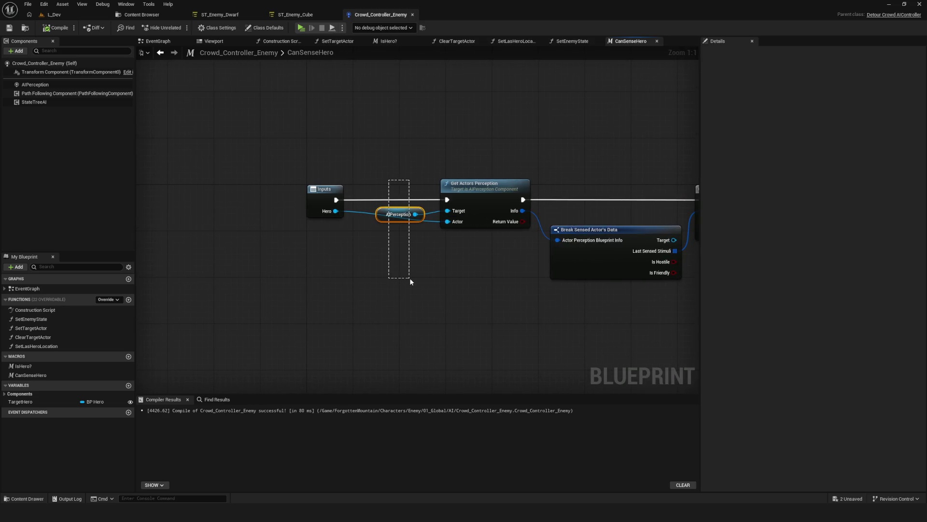
click(33, 85)
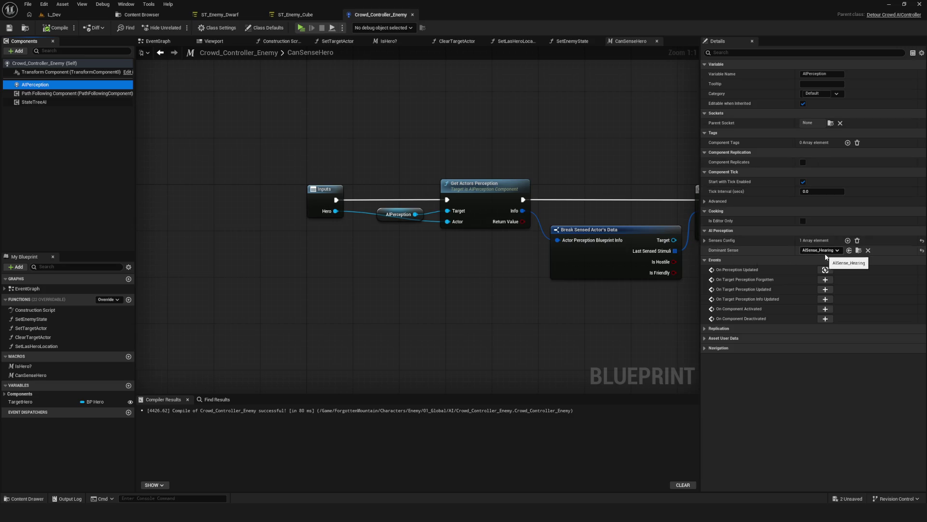
- Compile the controller and expand the AIPerception hearing sense and its detection-by-affiliation settings
click(13, 32)
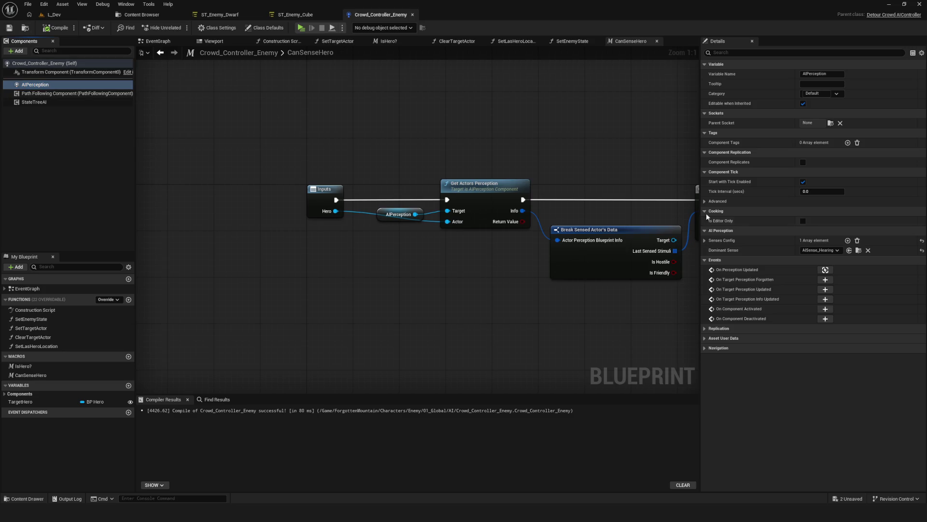
click(705, 240)
click(711, 250)
click(716, 260)
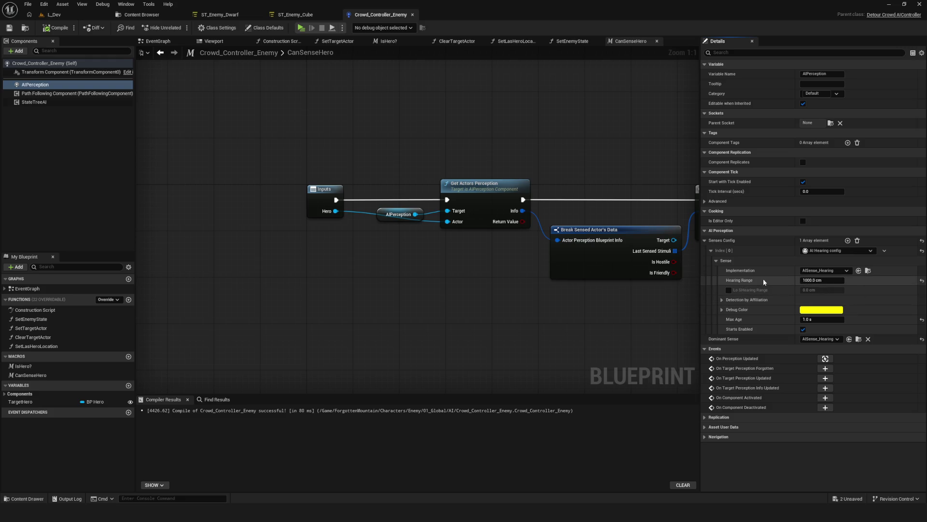
click(723, 301)
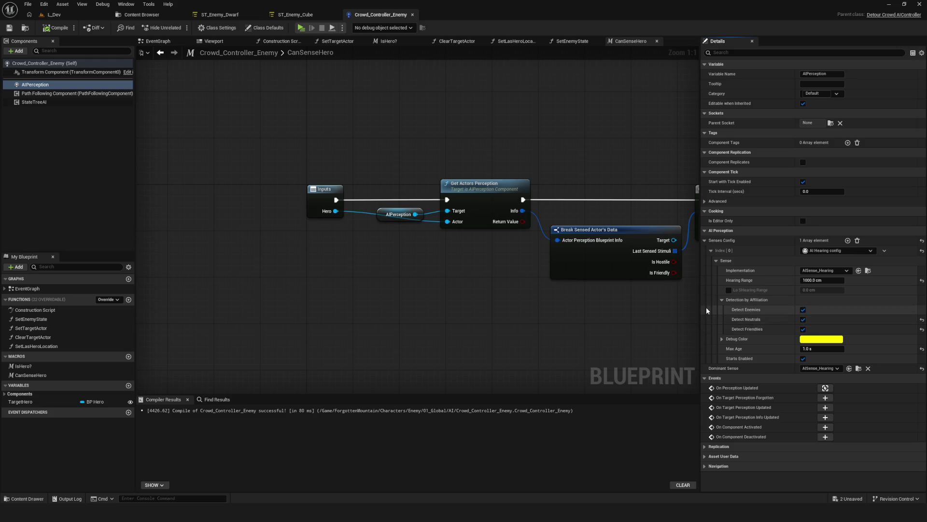
- Check the sense's debug colour, then launch a play-test and dismiss the start menu
drag(704, 306, 695, 305)
drag(633, 298, 362, 284)
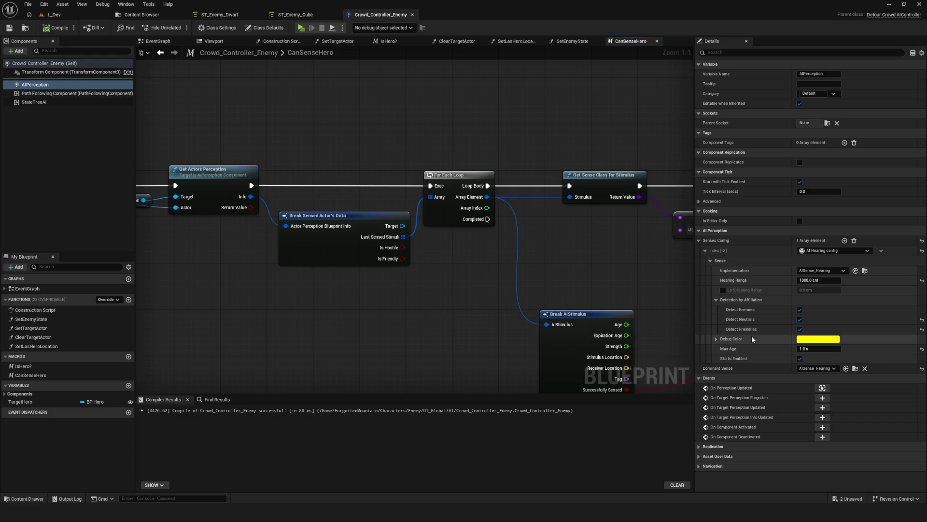
click(716, 340)
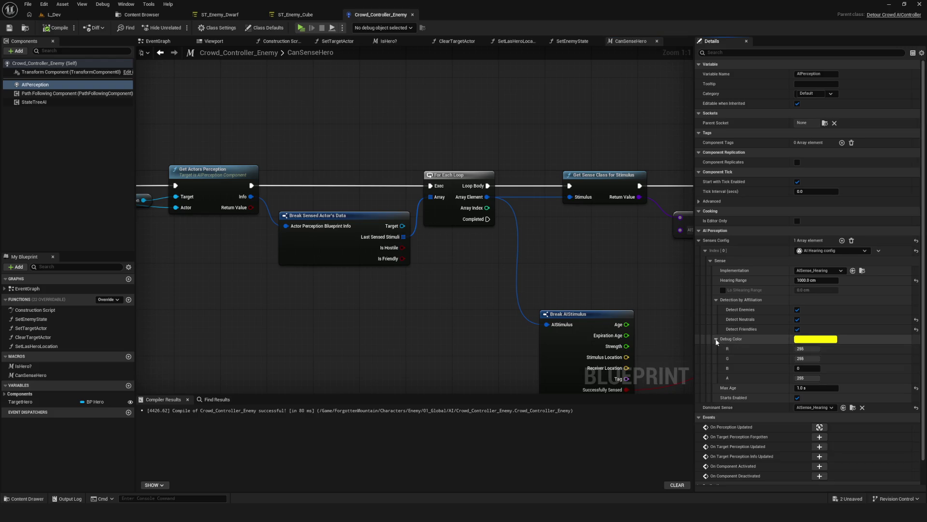
click(716, 339)
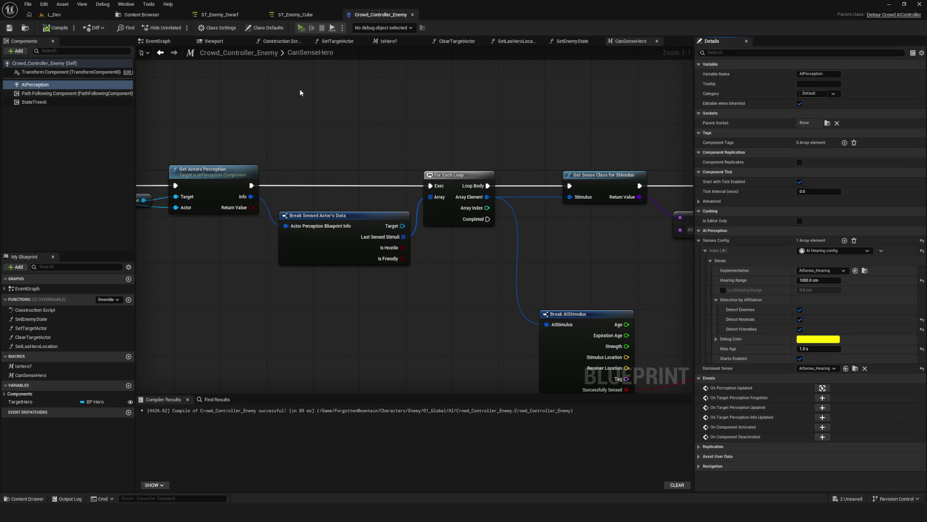
click(300, 29)
click(484, 230)
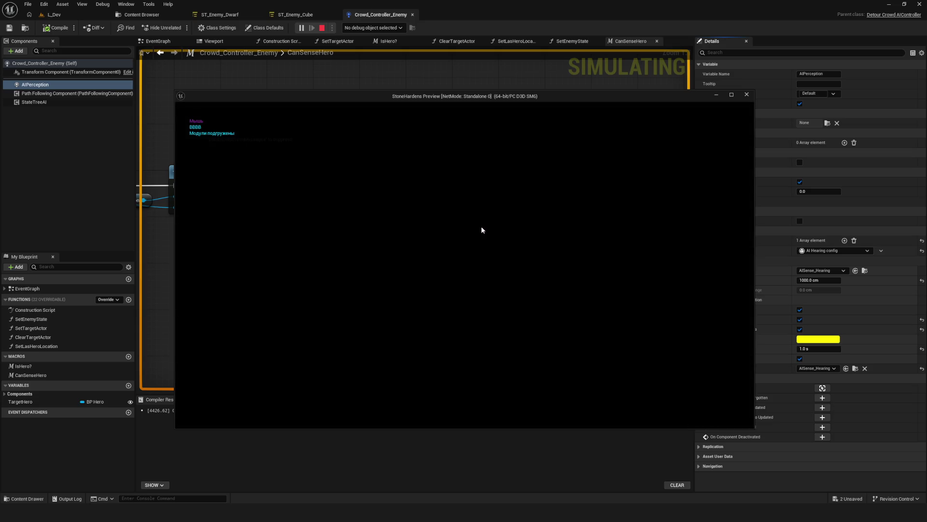
- Walk the hero up, right and down toward the enemies, then end the play-test
key(w)
key(d)
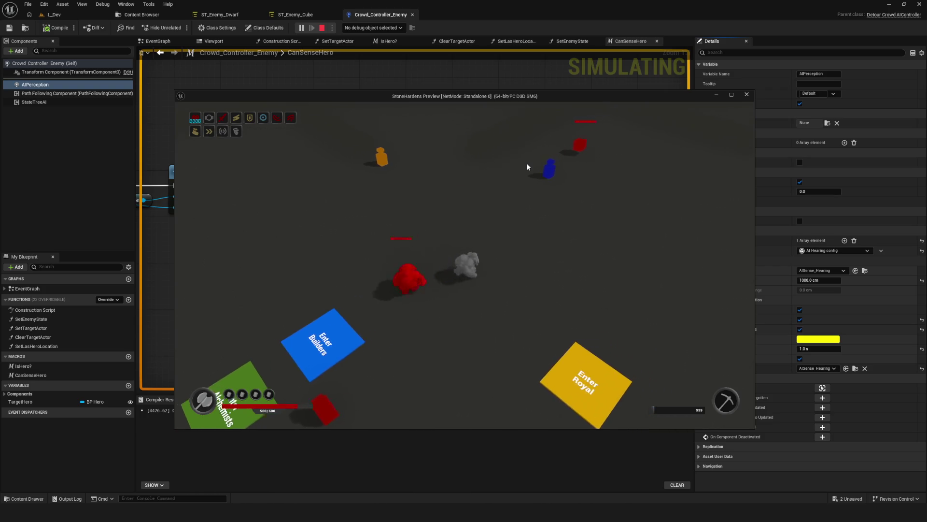
key(s)
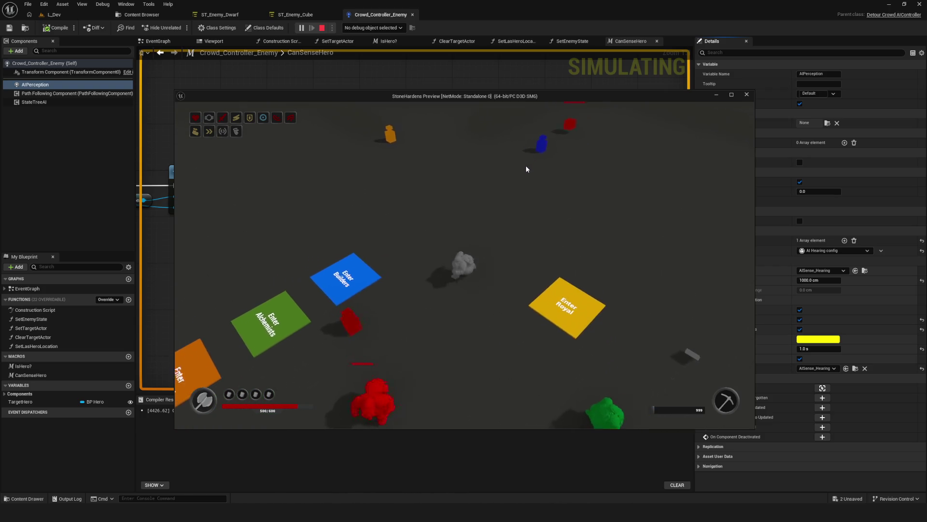
key(Escape)
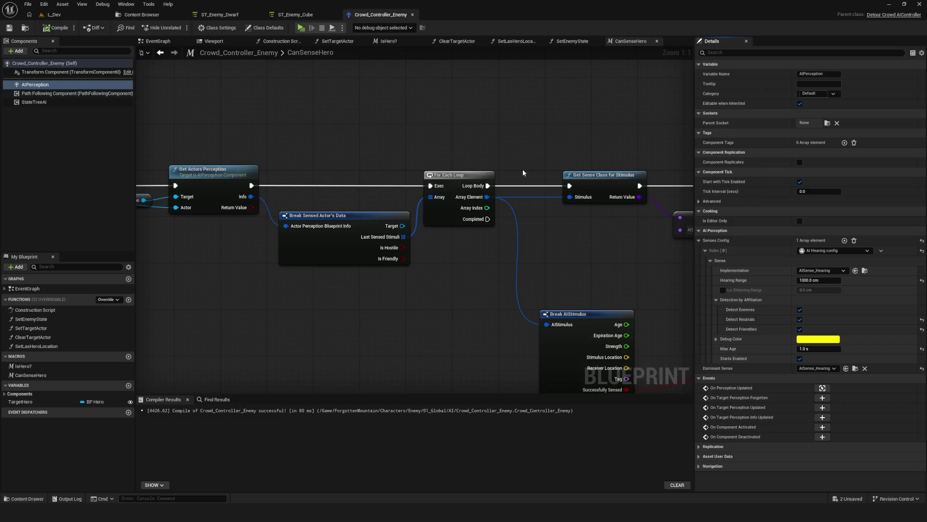
scroll(445, 140, left, 2)
scroll(344, 103, left, 2)
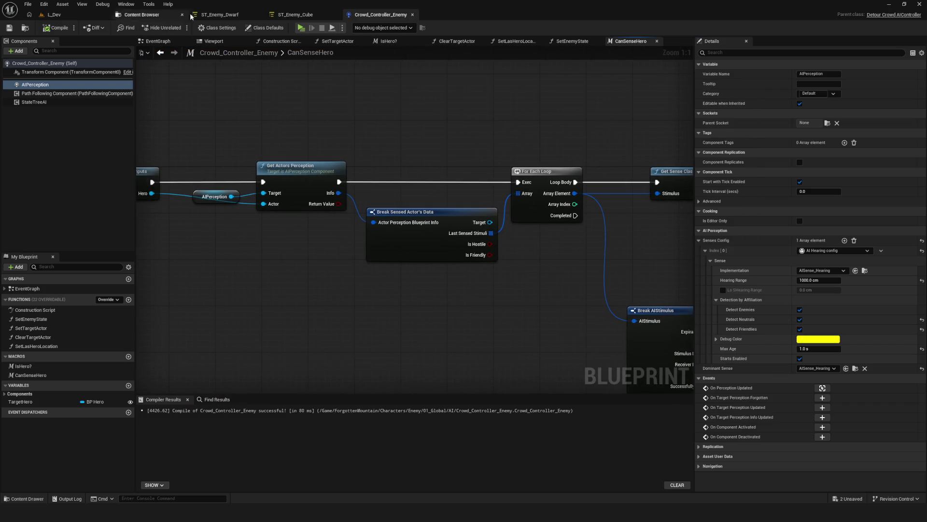
- In ST_Enemy_Dwarf, delete the Move state's Move To task, then bring up L_Dev
click(192, 16)
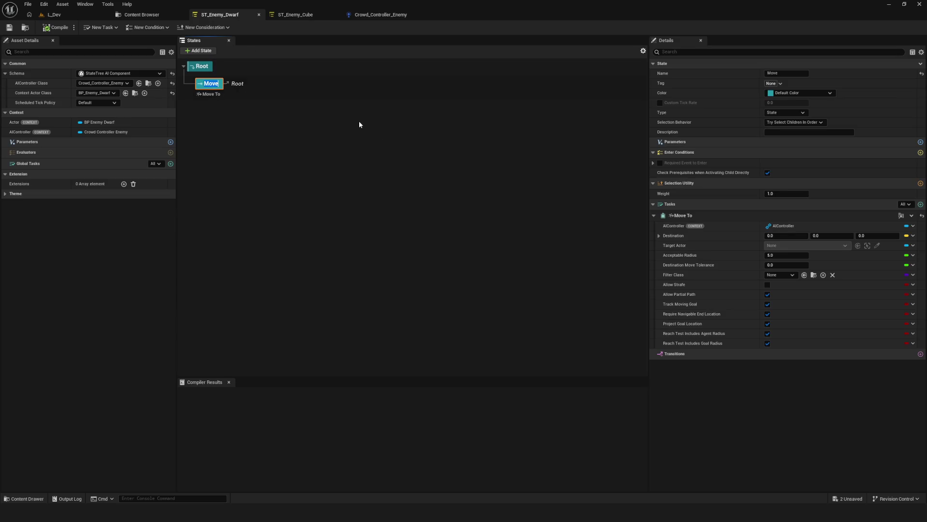
click(231, 121)
click(261, 89)
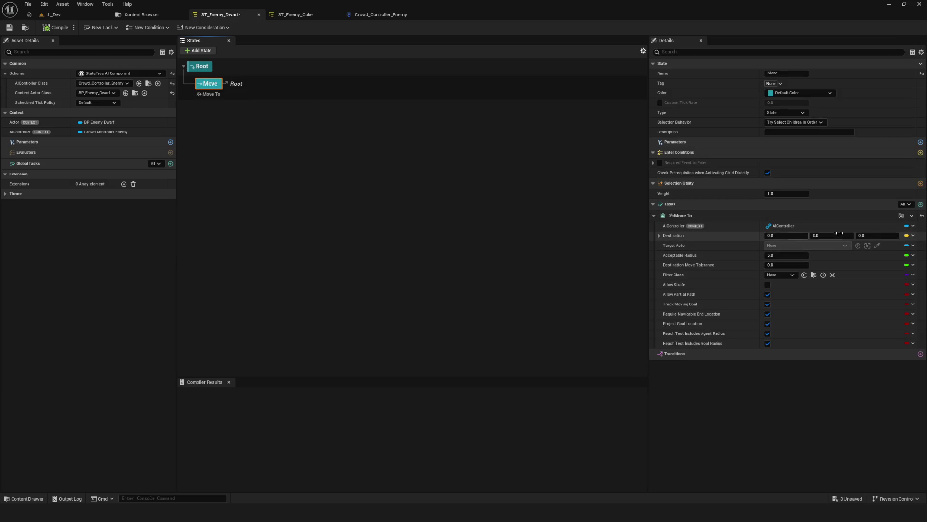
click(924, 216)
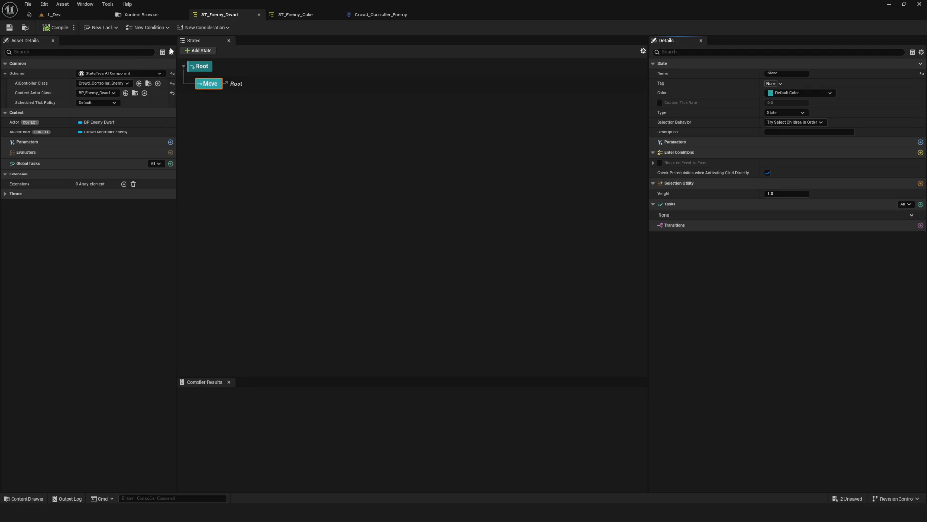
click(71, 15)
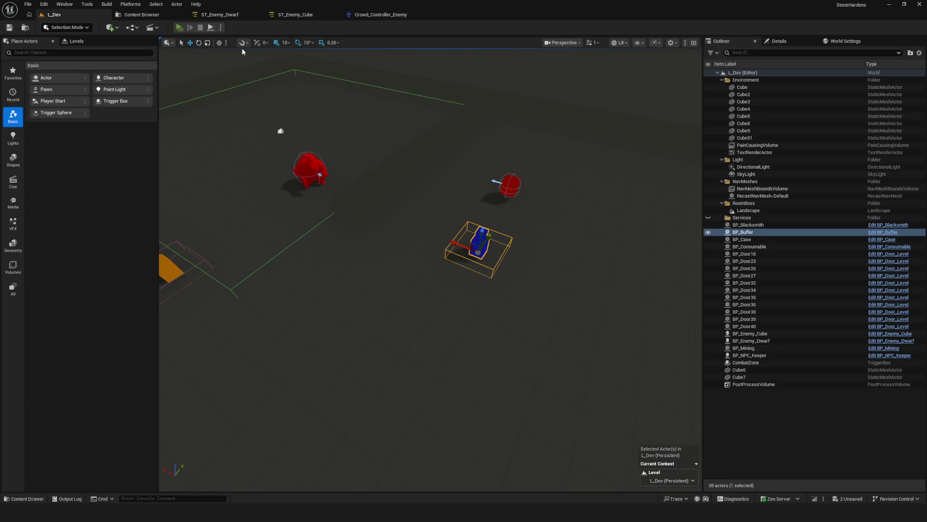
- Start playing, restart the session, and load the Dev level from the game menu
key(alt+p)
click(491, 213)
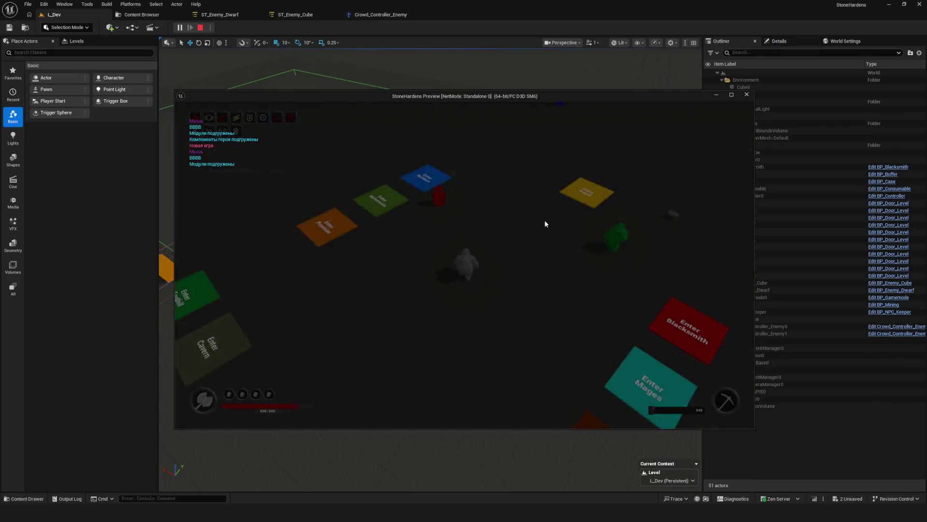
key(alt+Tab)
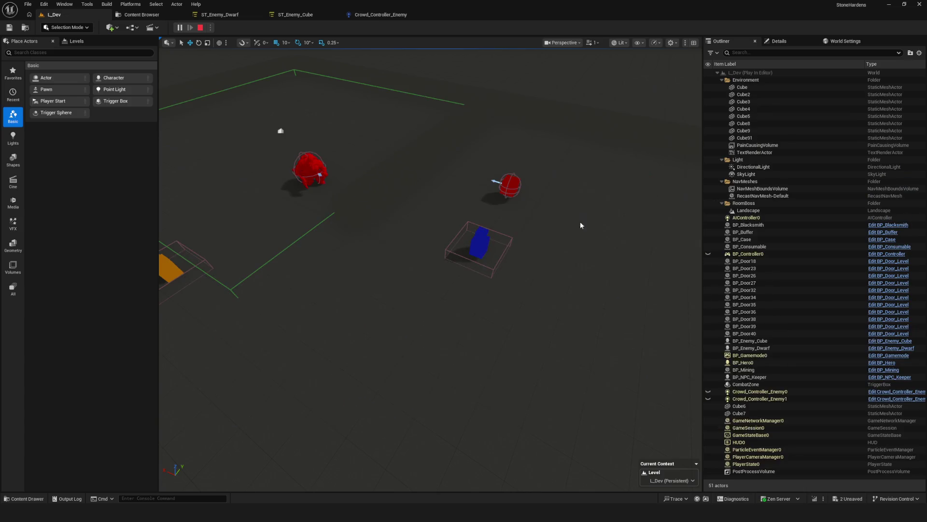
key(Escape)
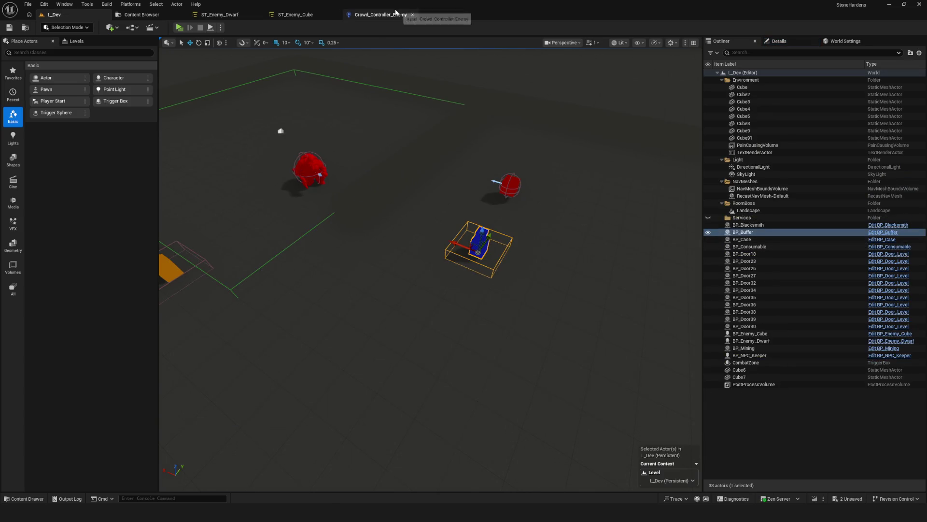
click(179, 28)
click(509, 219)
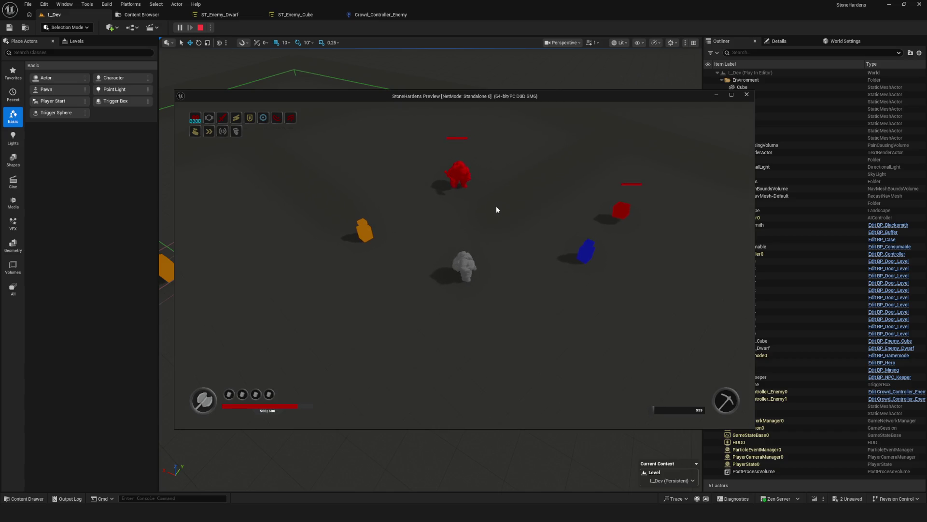
- Pull the debug camera back to survey the characters, then return to the game view
key(semicolon)
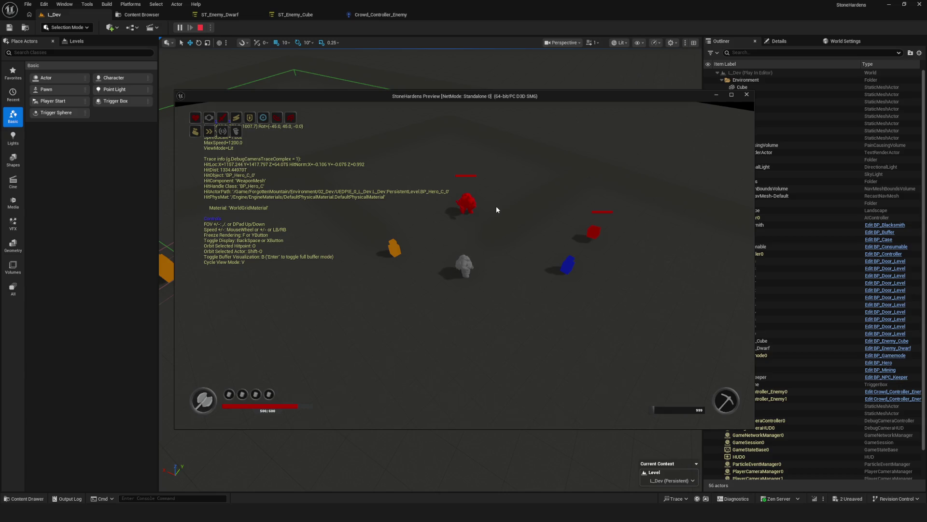
key(s)
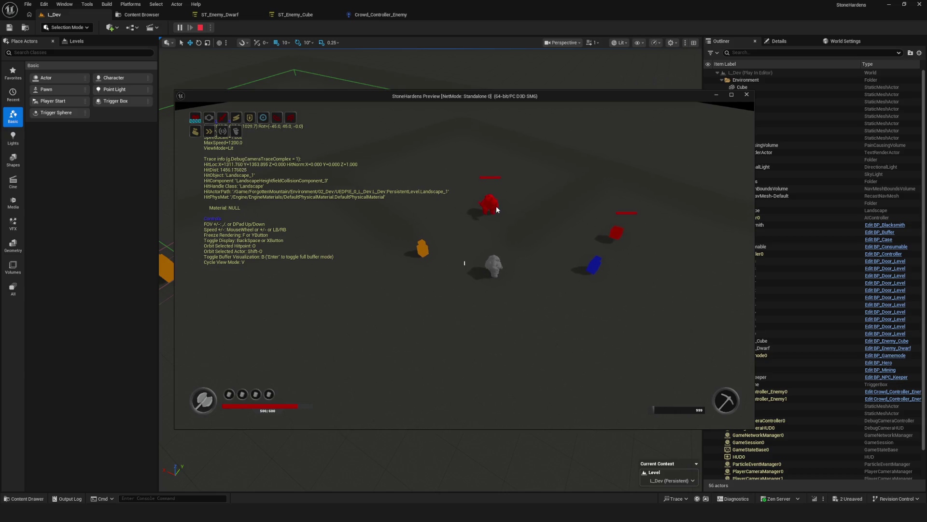
key(s)
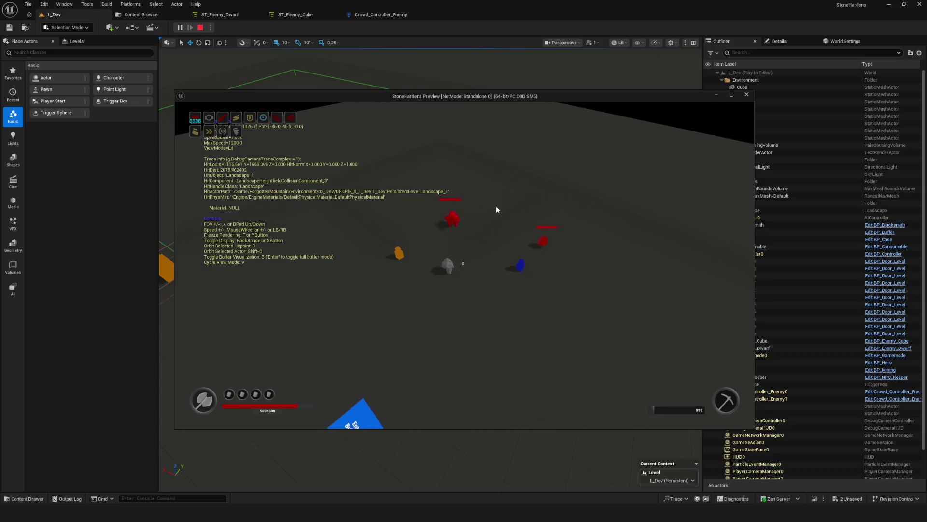
key(w)
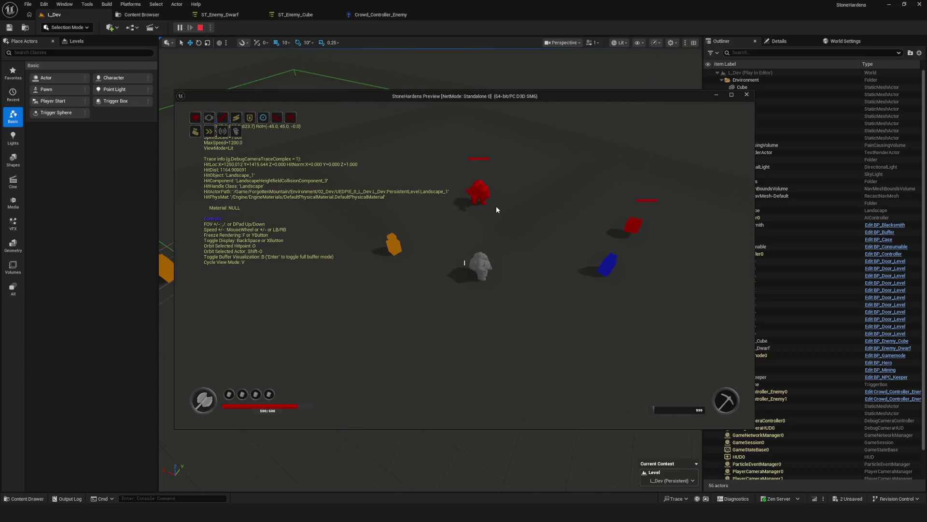
key(semicolon)
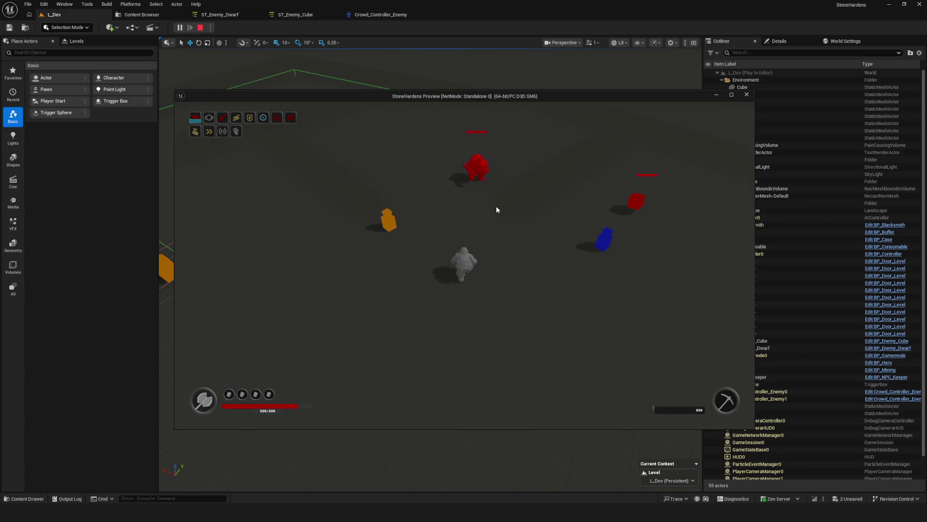
- Open the Gameplay Debugger on the dwarf and switch to its Perception category
key(apostrophe)
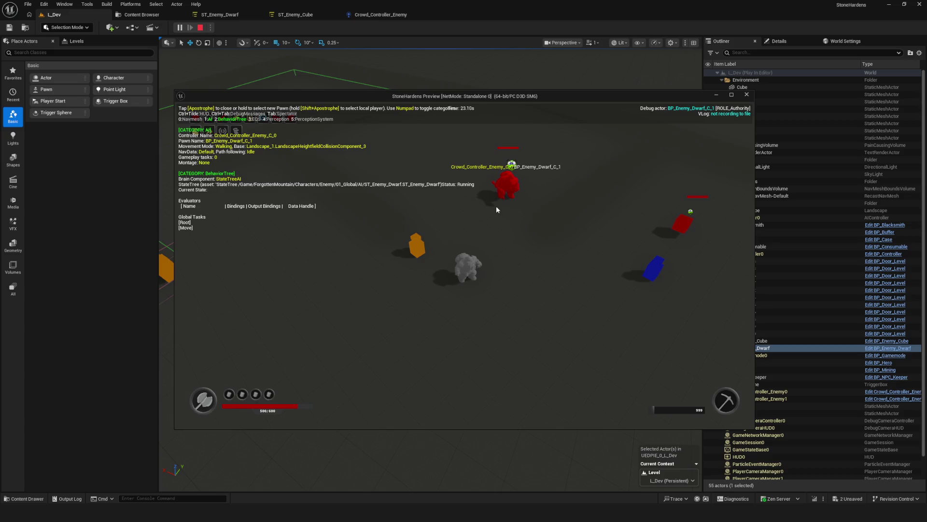
key(KP_1)
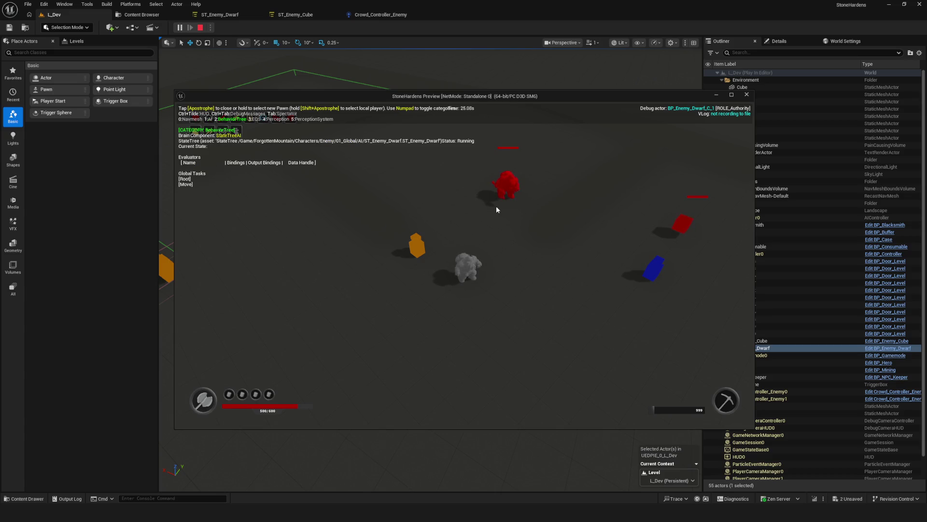
key(KP_2)
key(KP_3)
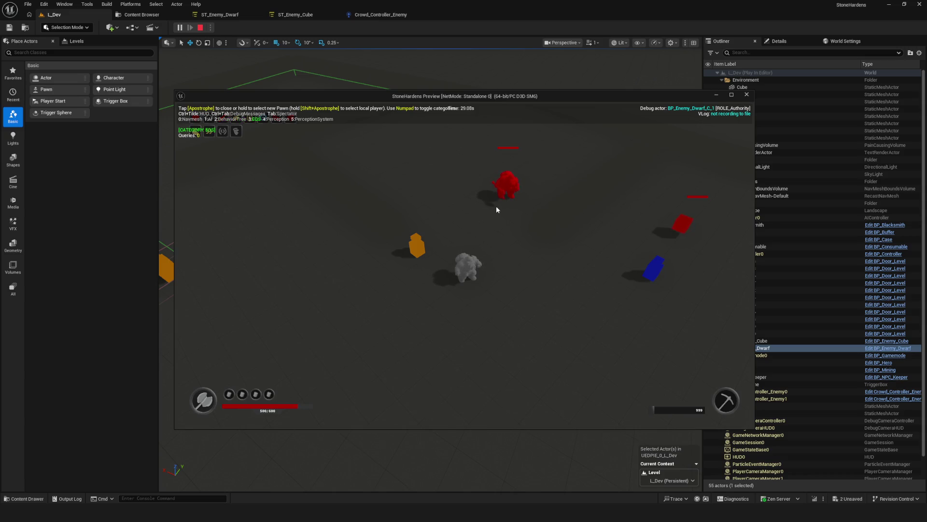
key(KP_1)
key(KP_4)
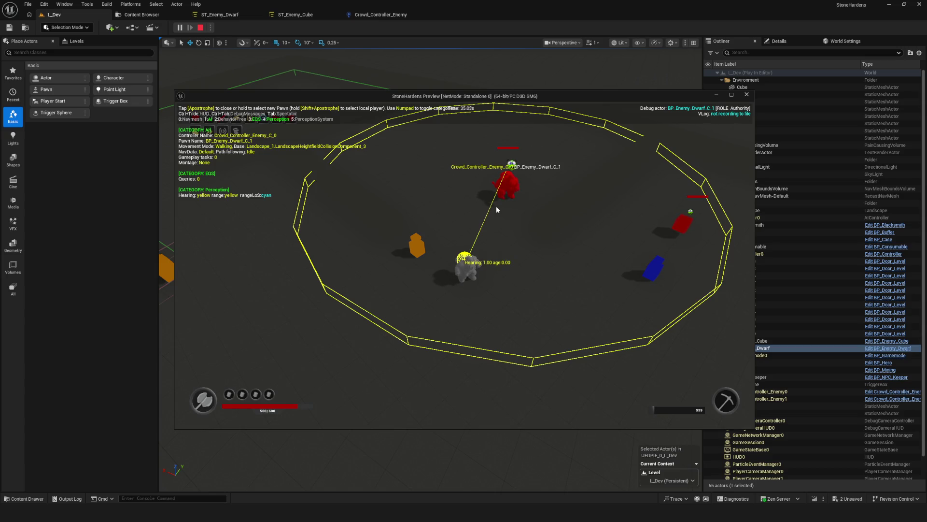
click(732, 95)
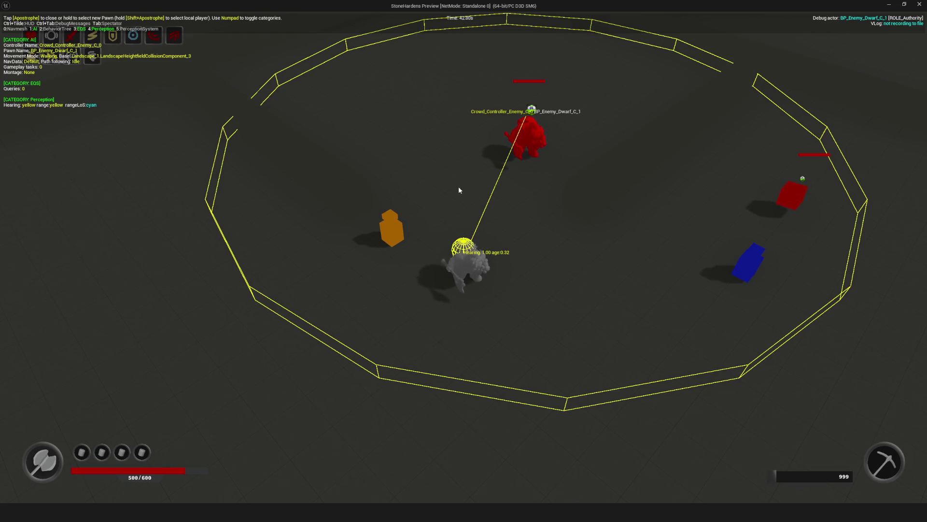
- Walk the player dwarf in and around the enemy's hearing circle, passing the orange figure
key(a)
key(s)
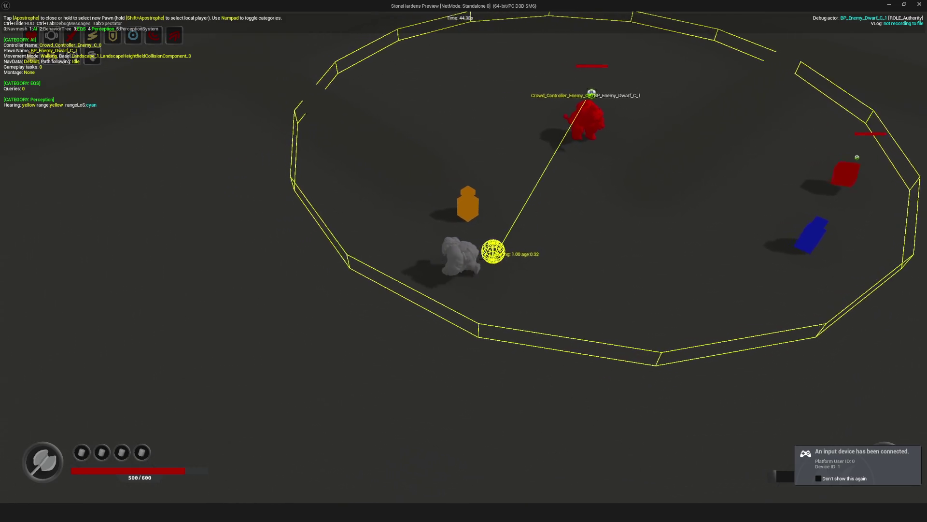
key(a)
key(w)
key(d)
key(s)
key(d)
key(w)
key(s)
key(a)
key(a)
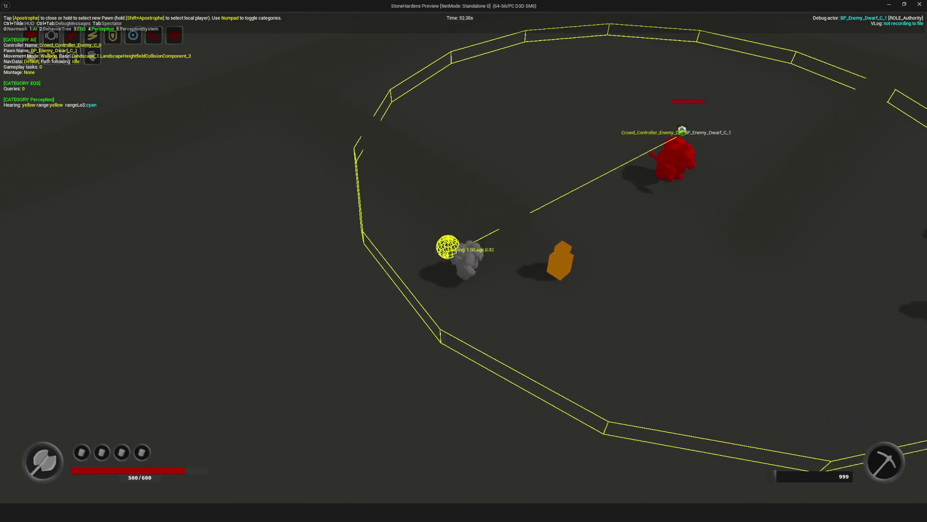
key(d)
key(s)
- Keep walking the dwarf out to the arena wall and back into hearing range, then end the play-test
key(w)
key(d)
key(s)
key(a)
key(w)
key(a)
key(s)
key(s)
key(d)
key(w)
key(a)
key(a)
key(w)
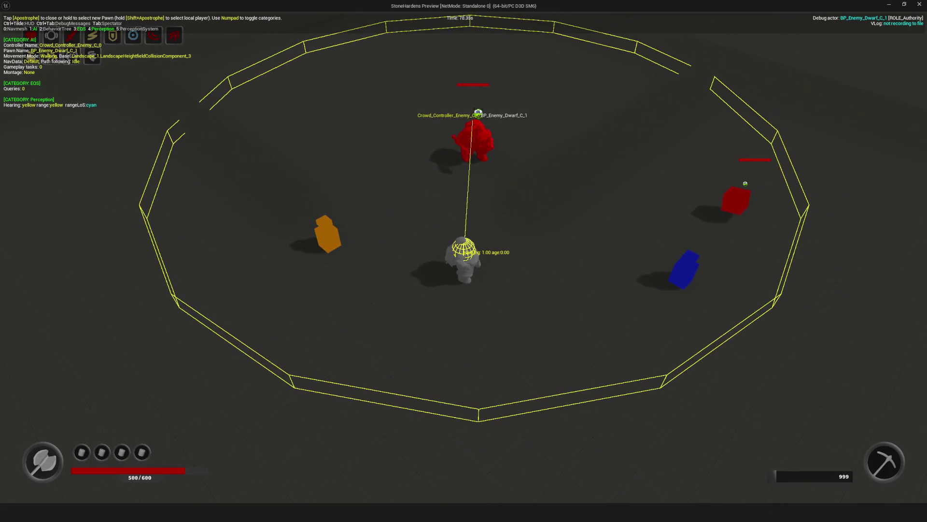
key(Escape)
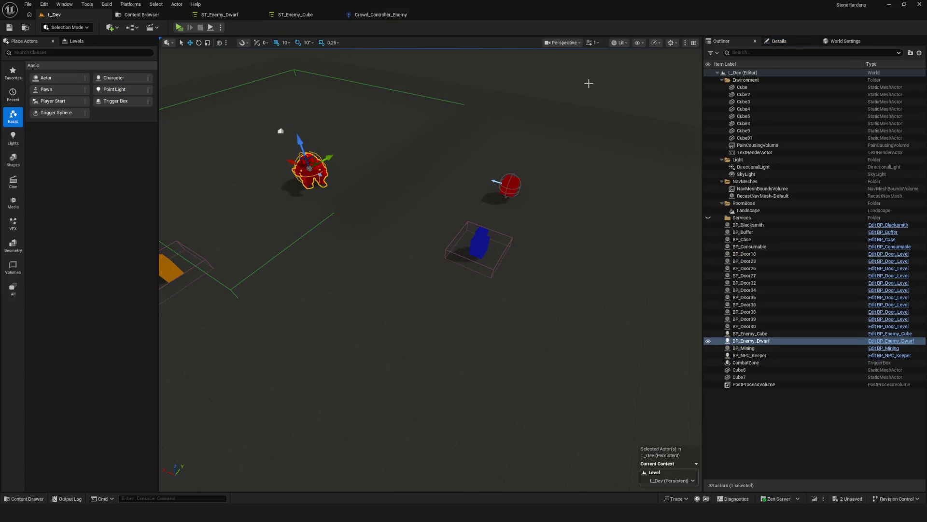
- In Crowd_Controller_Enemy, collapse the hearing settings, recompile, and add a second sense entry to the perception config
click(382, 14)
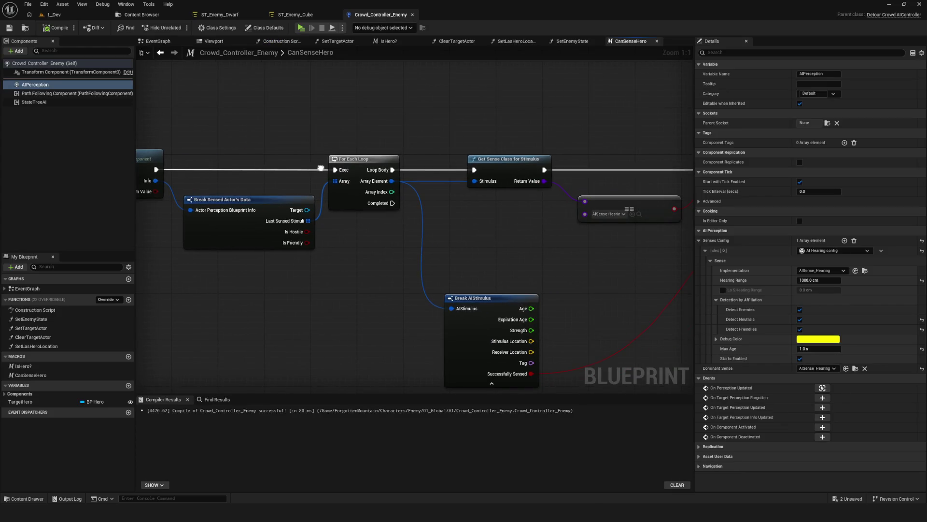
click(706, 251)
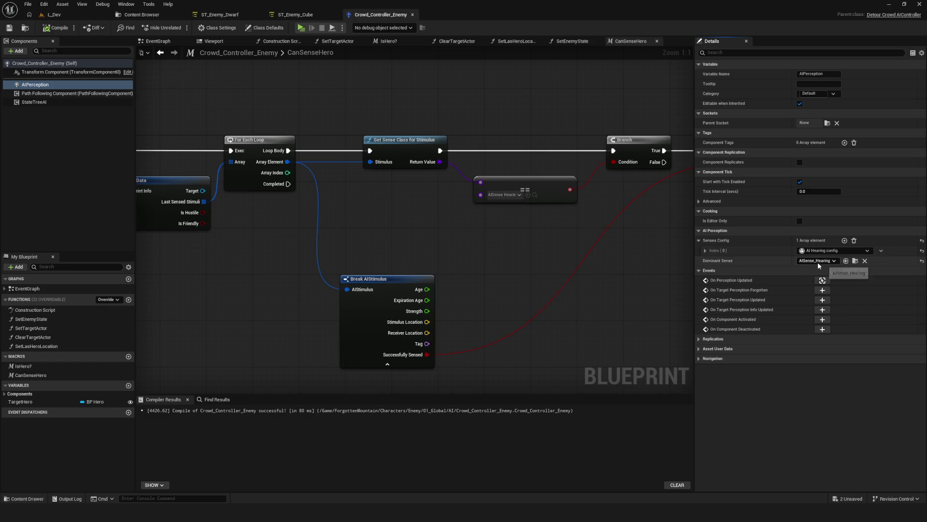
click(48, 29)
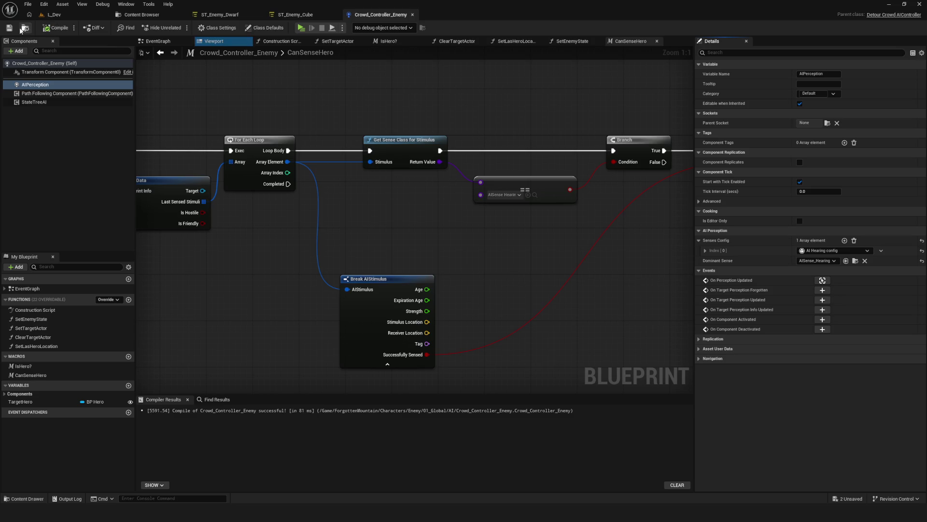
click(844, 241)
click(817, 261)
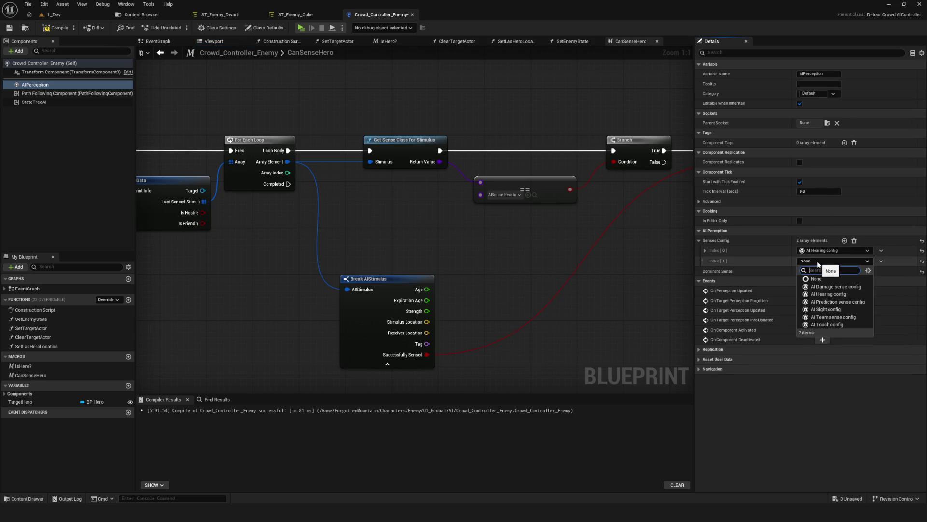
- Set the AIPerception Dominant Sense to AISense_Sight and compile the blueprint
click(836, 310)
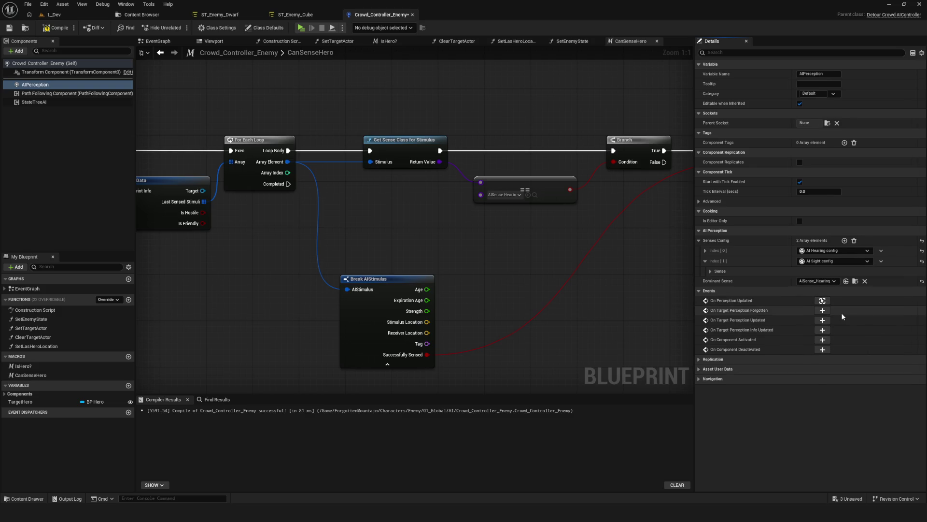
click(828, 281)
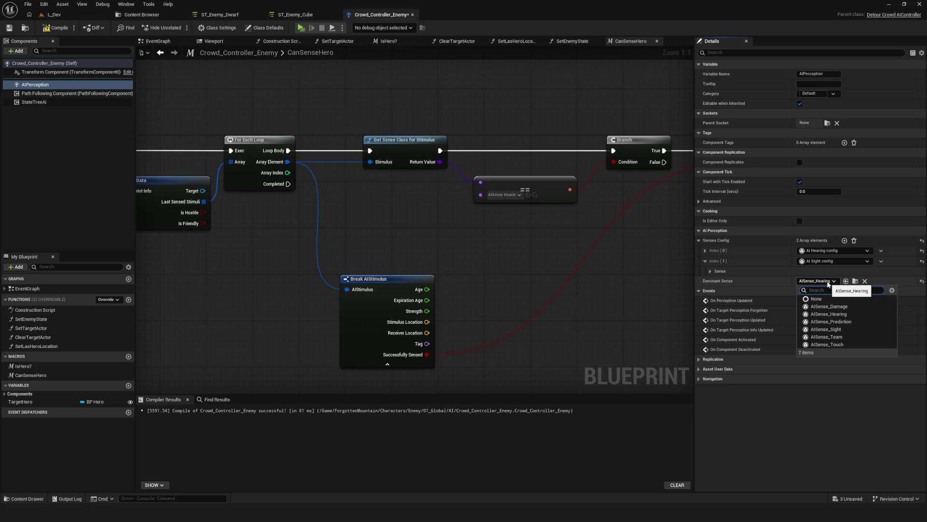
click(850, 328)
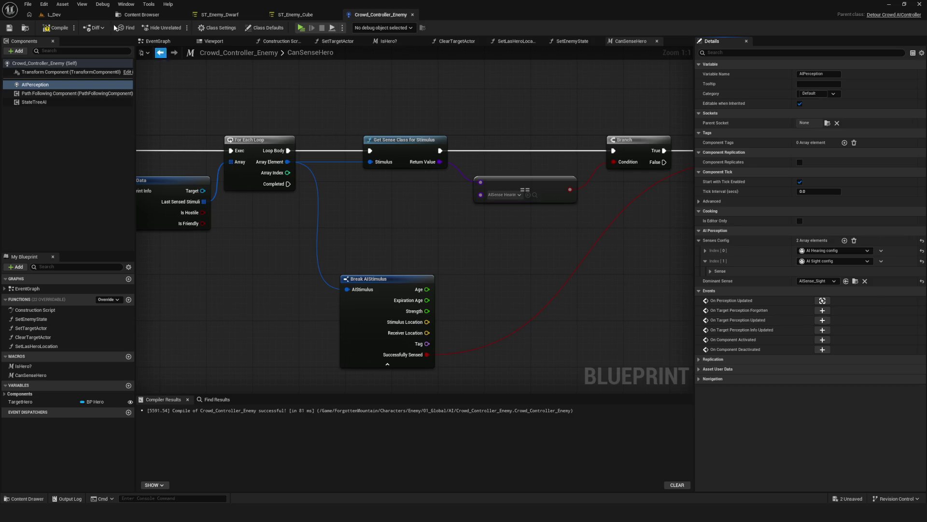
click(57, 28)
key(alt+p)
click(493, 214)
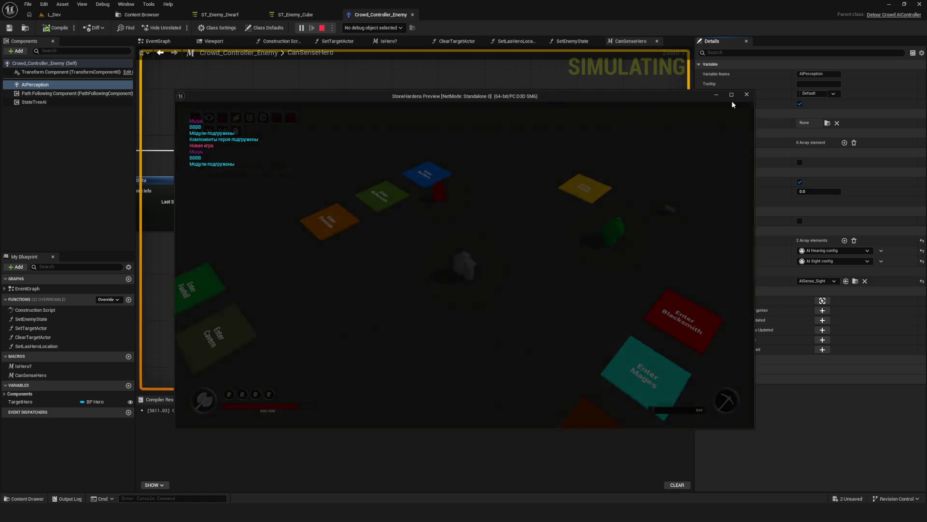
click(732, 101)
key(w)
key(apostrophe)
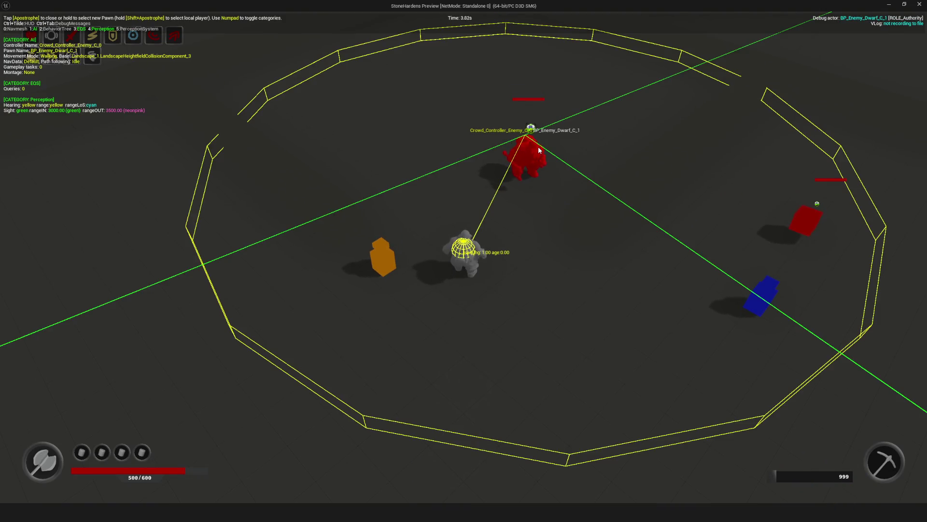
key(KP_4)
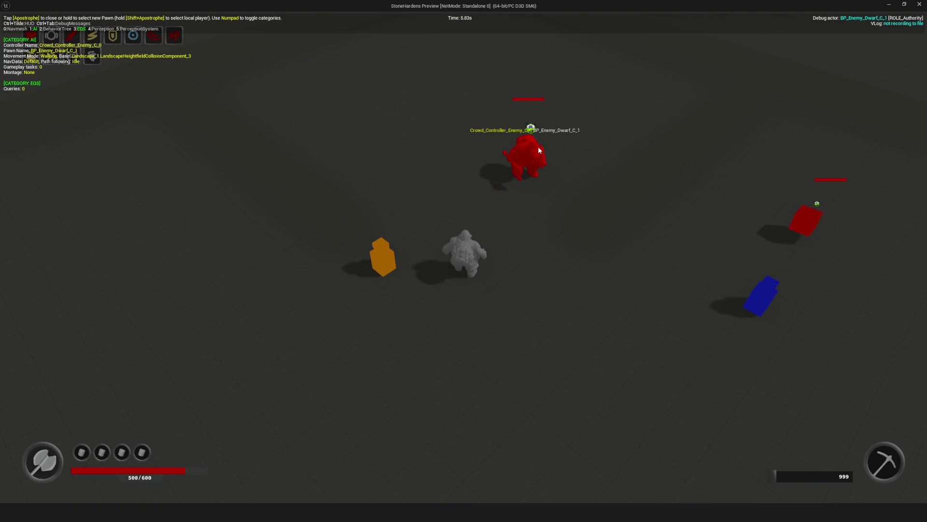
key(KP_4)
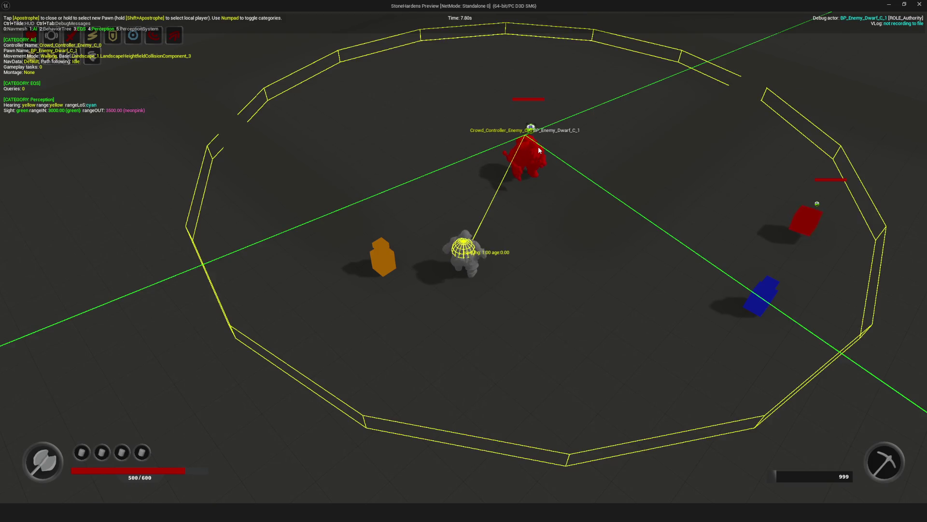
key(a)
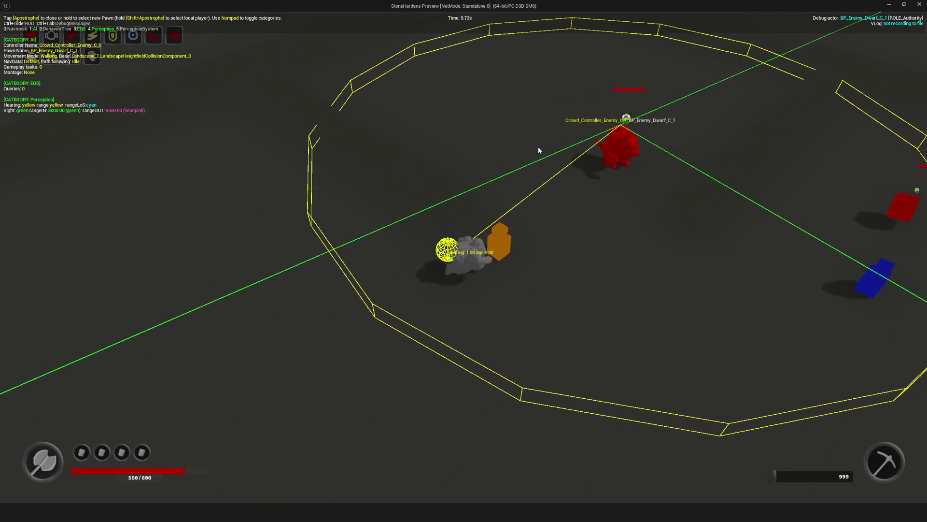
key(d)
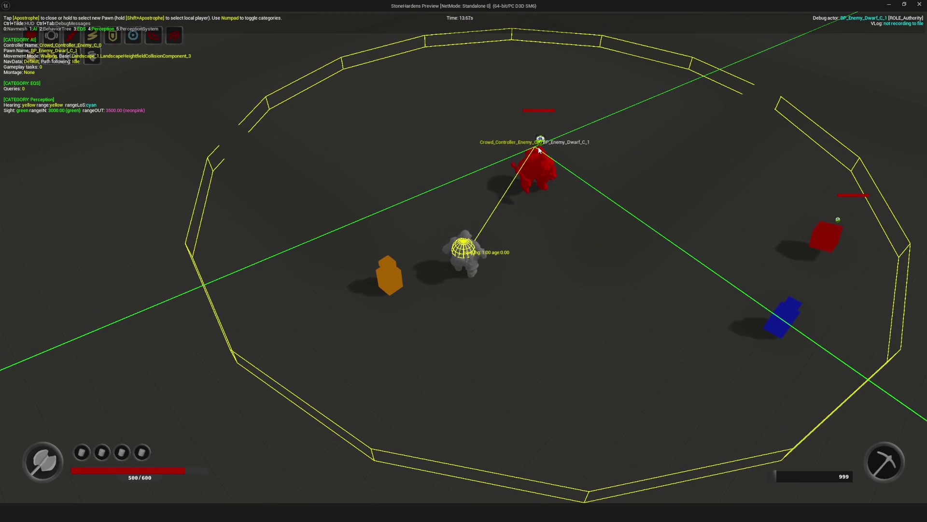
key(w)
key(s)
key(w)
key(a)
key(w)
key(s)
key(w)
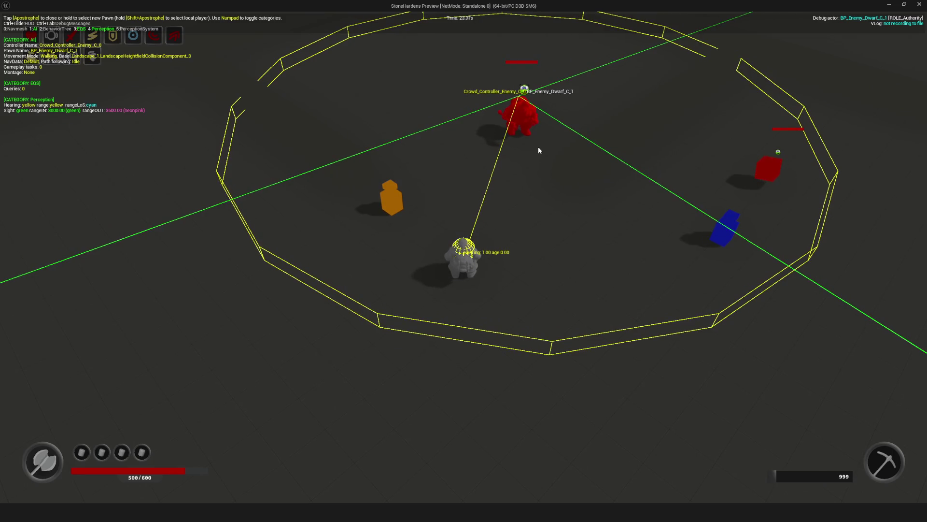
key(w)
key(a)
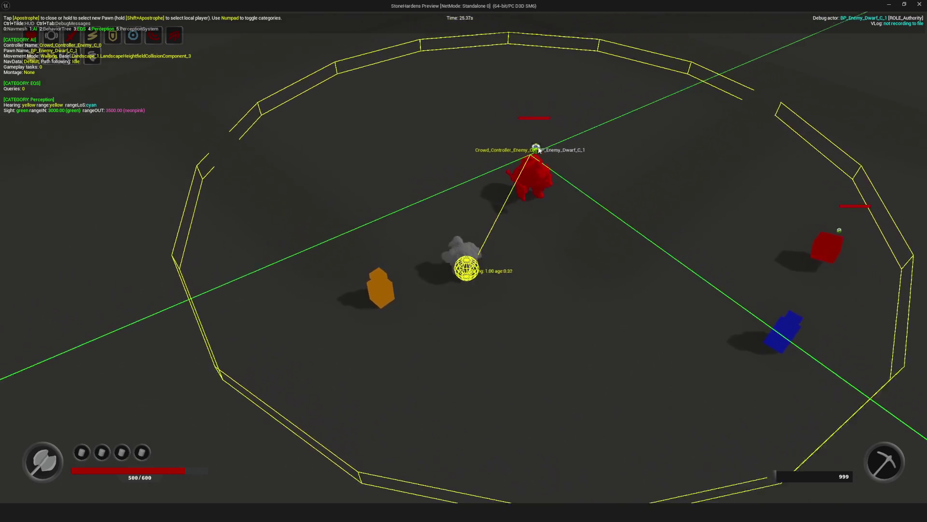
key(s)
key(d)
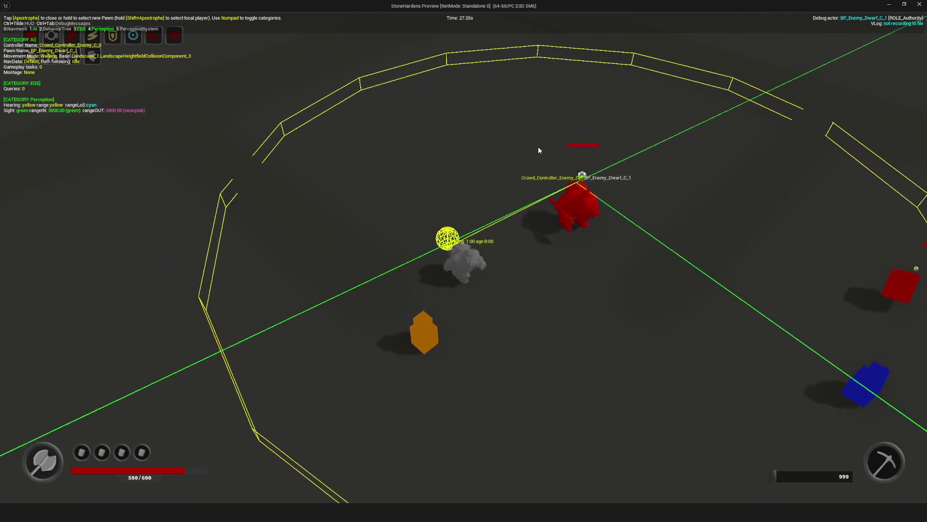
key(a)
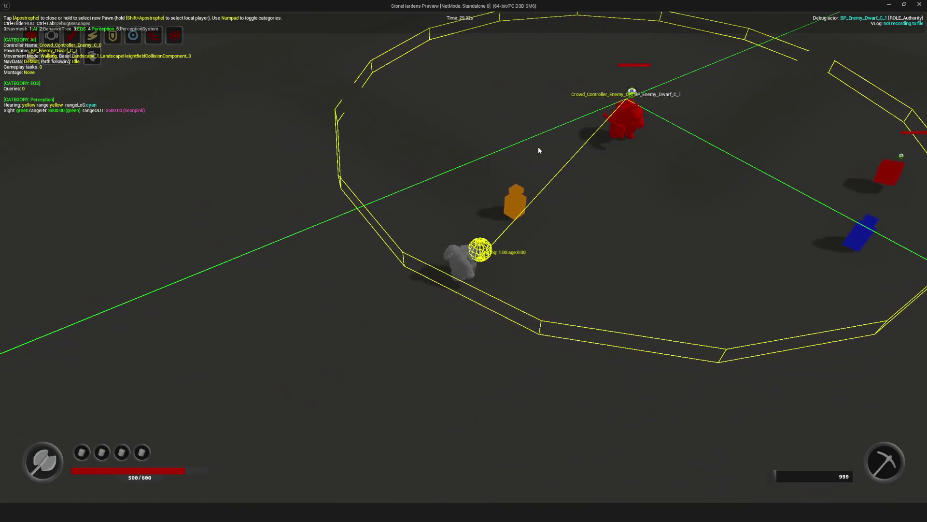
key(w)
key(a)
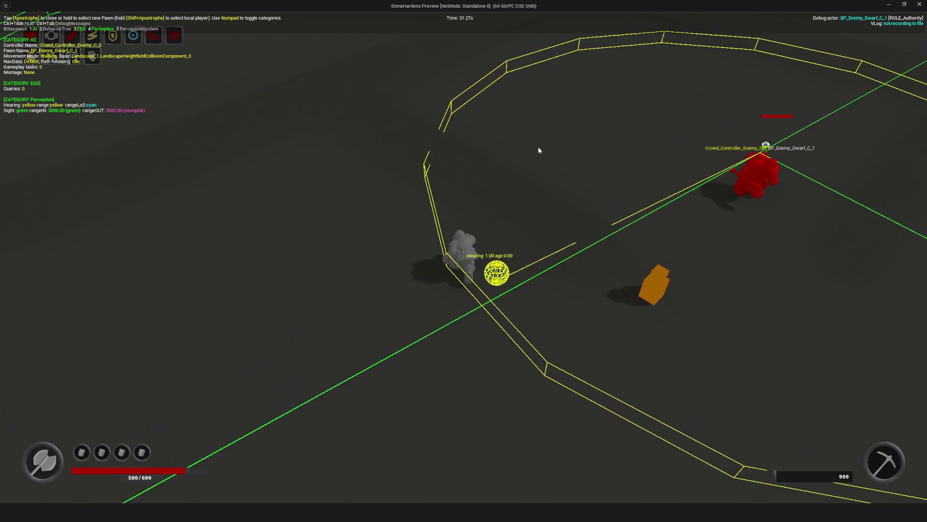
key(d)
key(s)
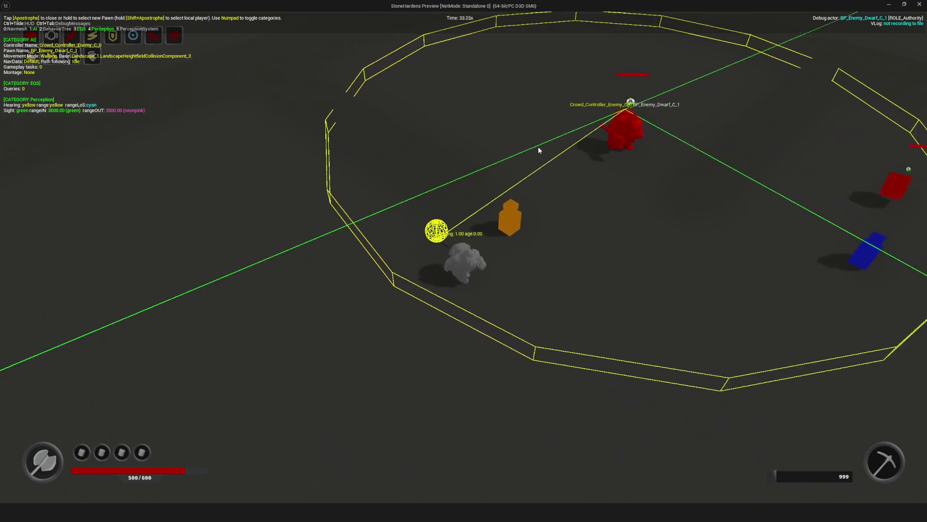
key(a)
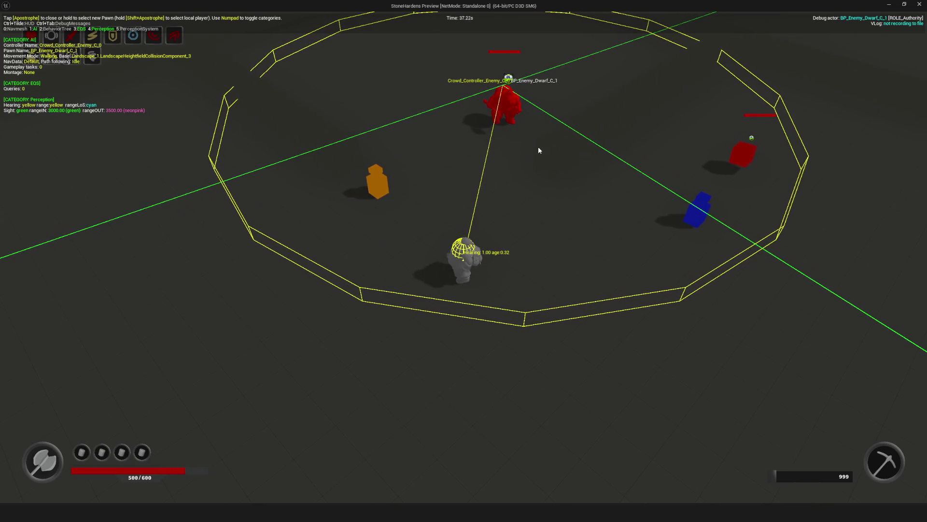
key(w)
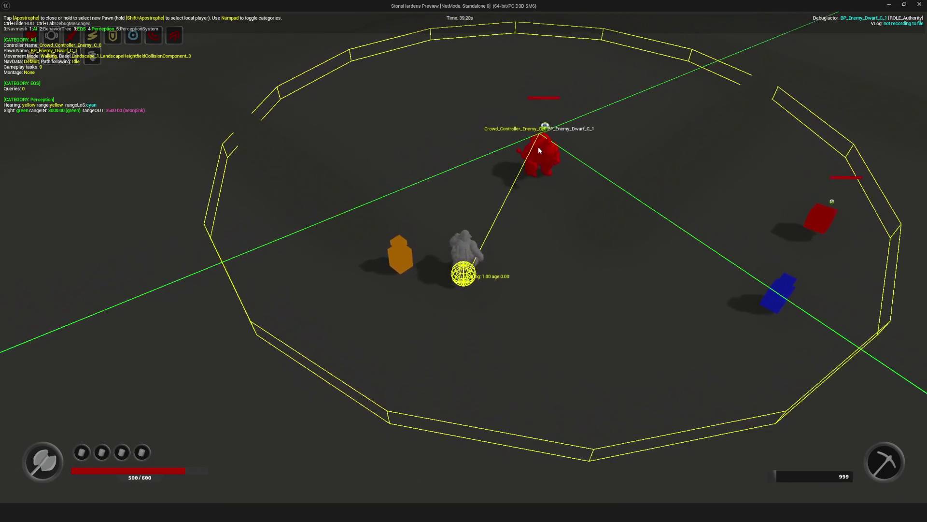
key(Escape)
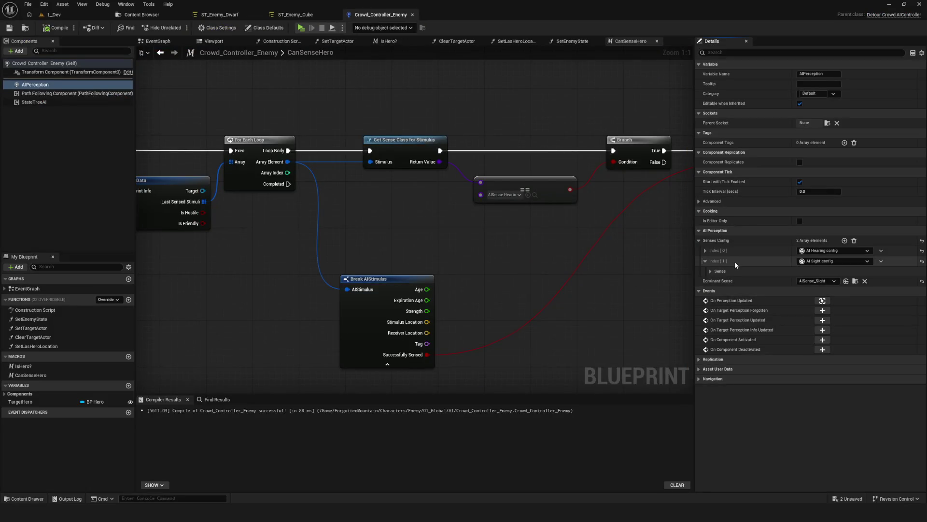
- Expand Senses Config index [1] to show 3000 cm sight, 3500 cm lose-sight radius and 90° peripheral angle
mouse_move(674, 256)
mouse_down()
mouse_move(344, 265)
mouse_move(393, 250)
mouse_up()
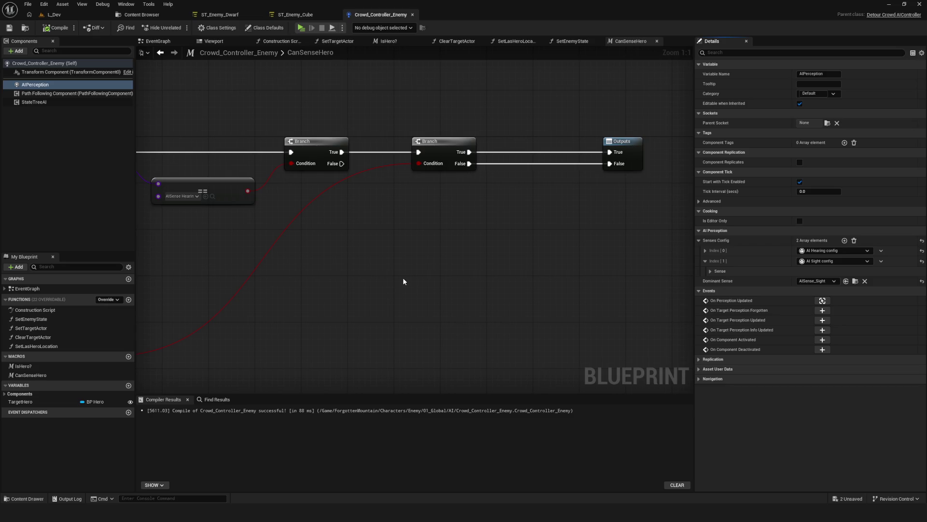
mouse_move(403, 278)
mouse_down()
mouse_move(497, 264)
mouse_move(465, 251)
mouse_up()
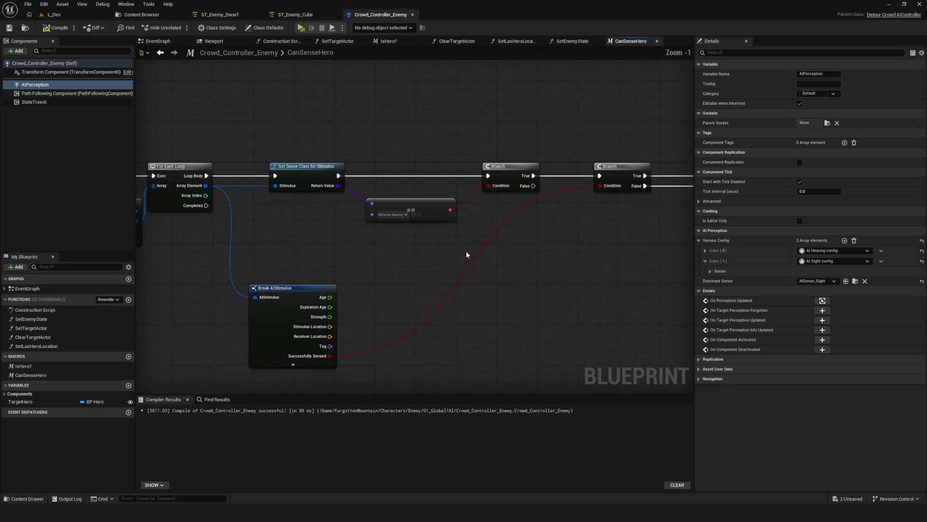
mouse_move(567, 296)
mouse_down()
mouse_move(451, 342)
mouse_move(370, 333)
mouse_up()
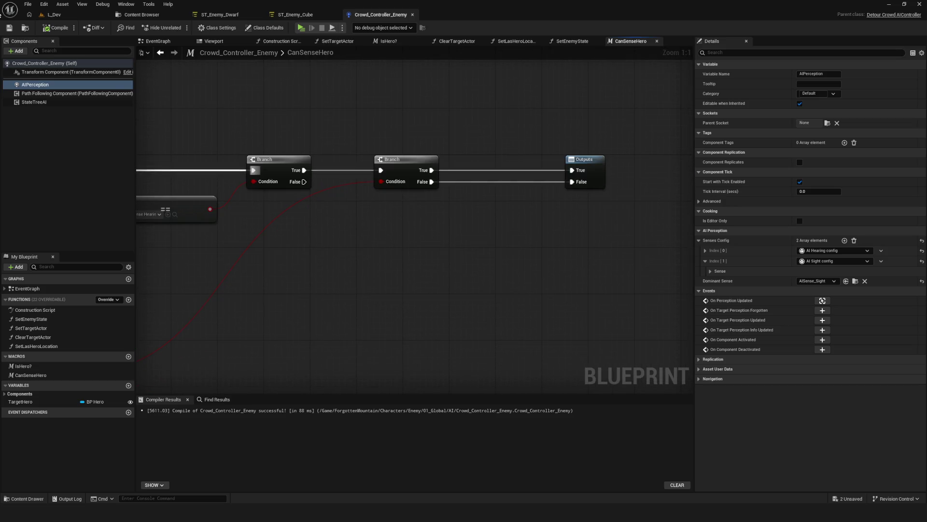
scroll(439, 278, down, 1)
scroll(522, 306, down, 3)
scroll(485, 320, up, 3)
mouse_move(485, 321)
mouse_down()
mouse_move(413, 318)
mouse_move(447, 290)
mouse_up()
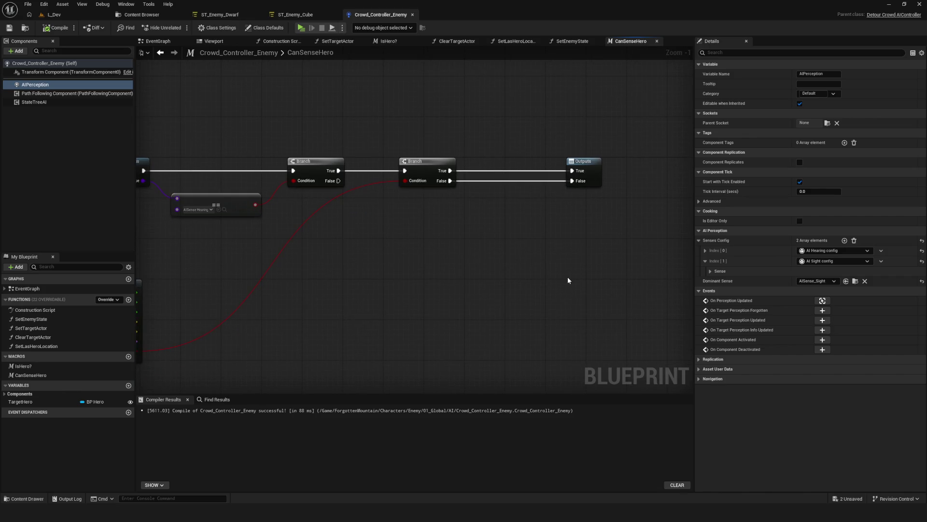
drag(568, 280, 358, 283)
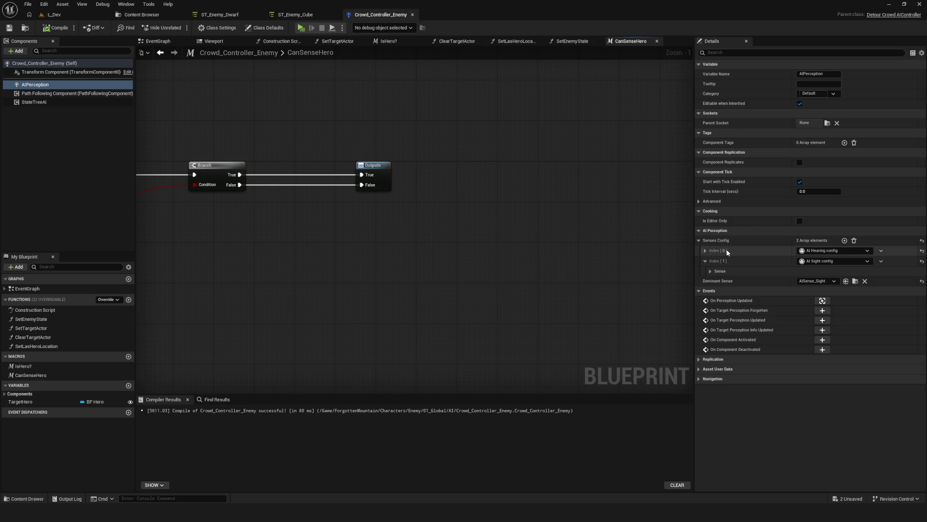
click(710, 272)
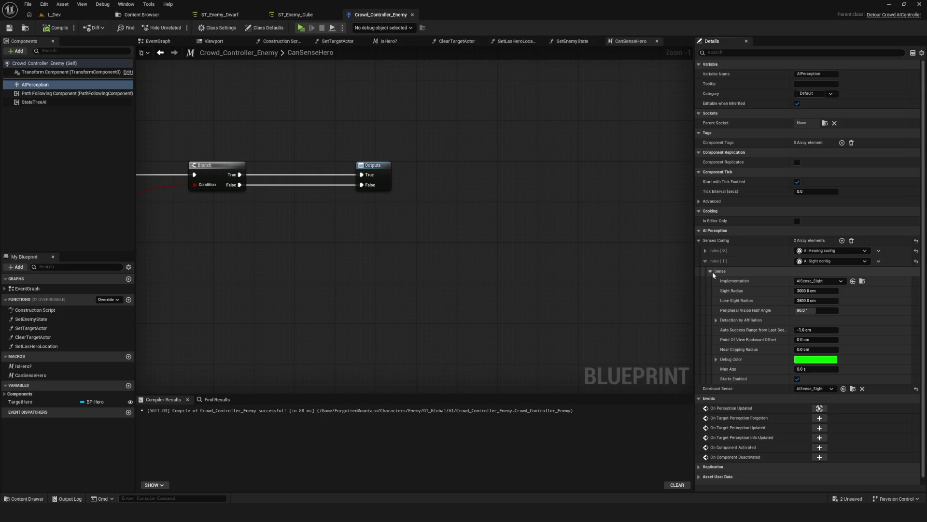
- Delete the AI Hearing entry from Senses Config so only sight remains, compile, save, and start a new-game preview
click(711, 271)
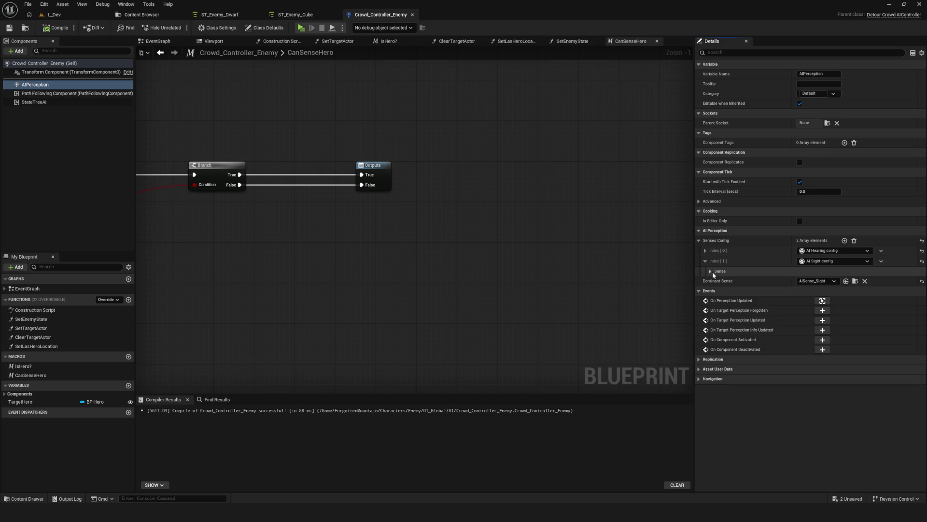
click(705, 250)
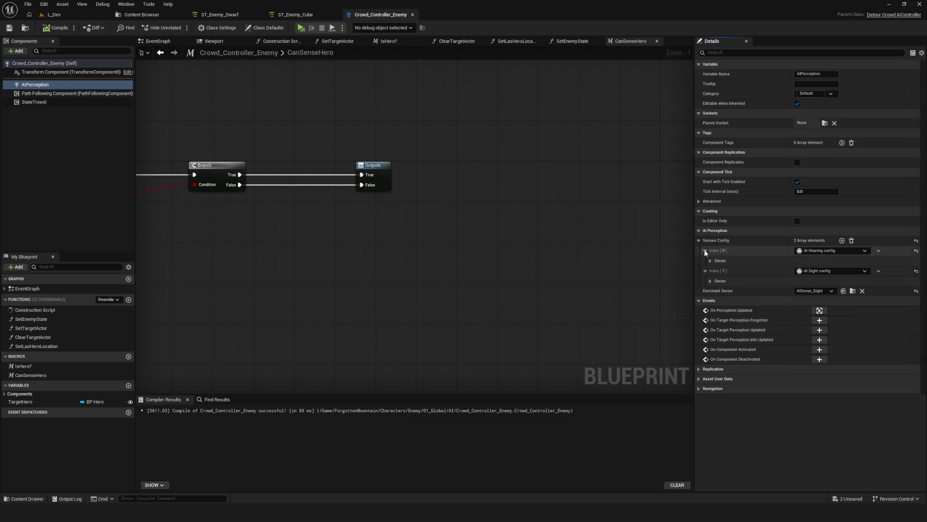
click(709, 261)
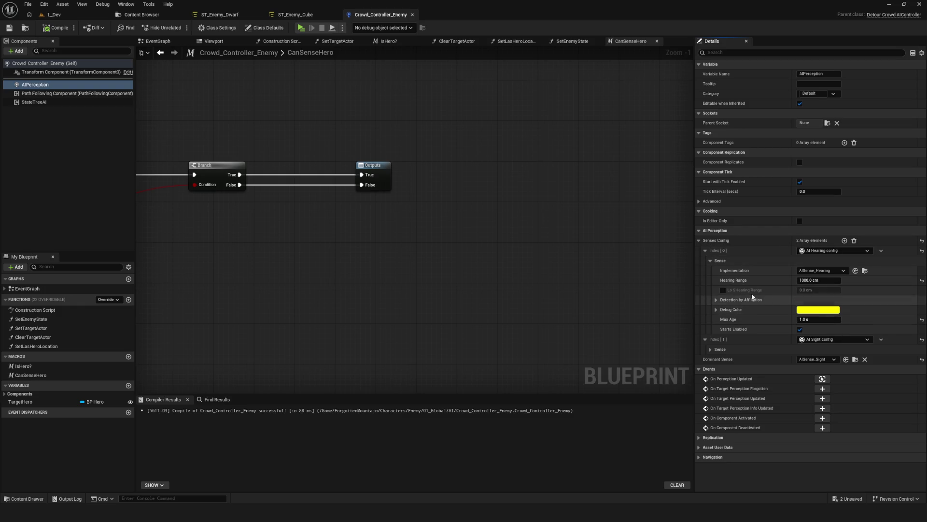
click(710, 260)
click(881, 250)
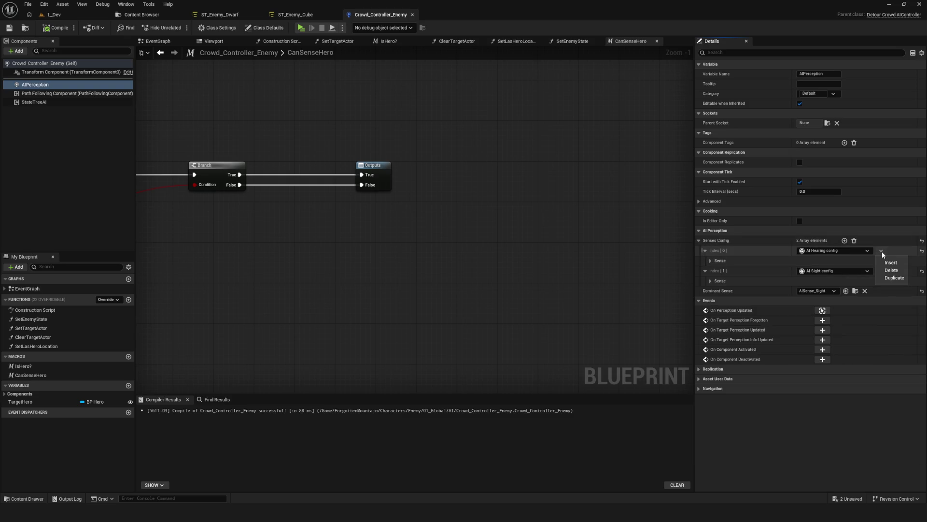
click(894, 269)
click(48, 28)
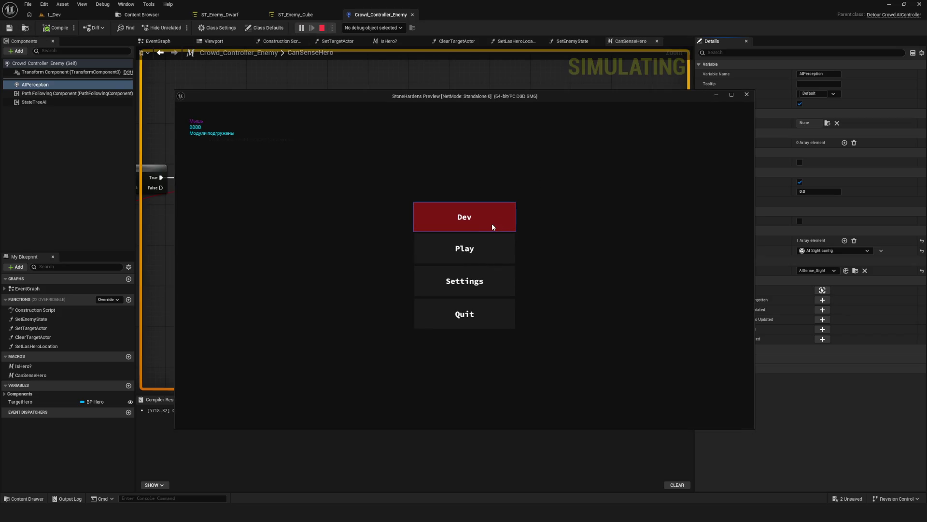
click(491, 222)
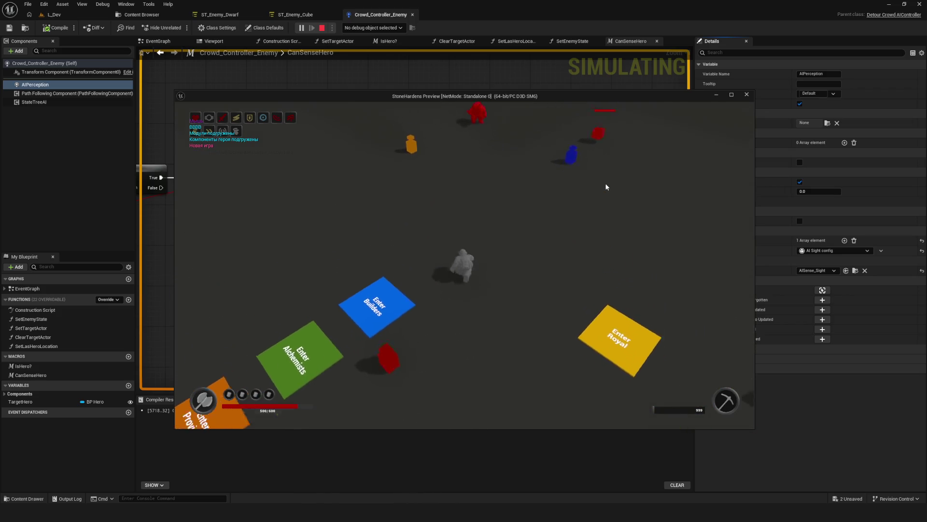
key(i)
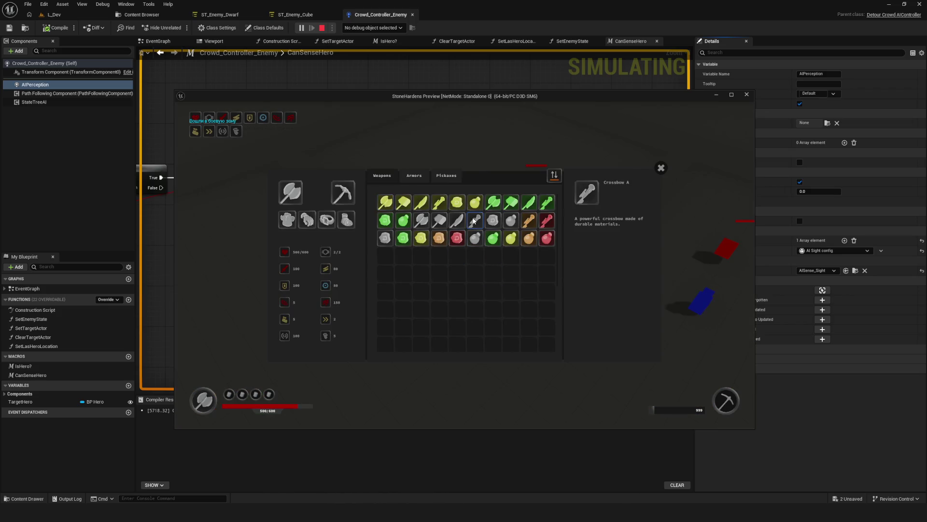
click(661, 168)
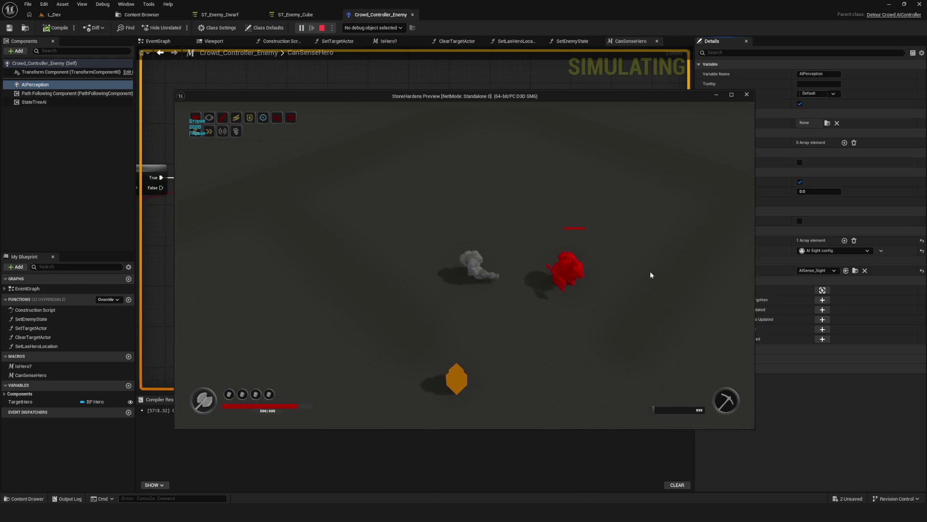
key(s)
key(d)
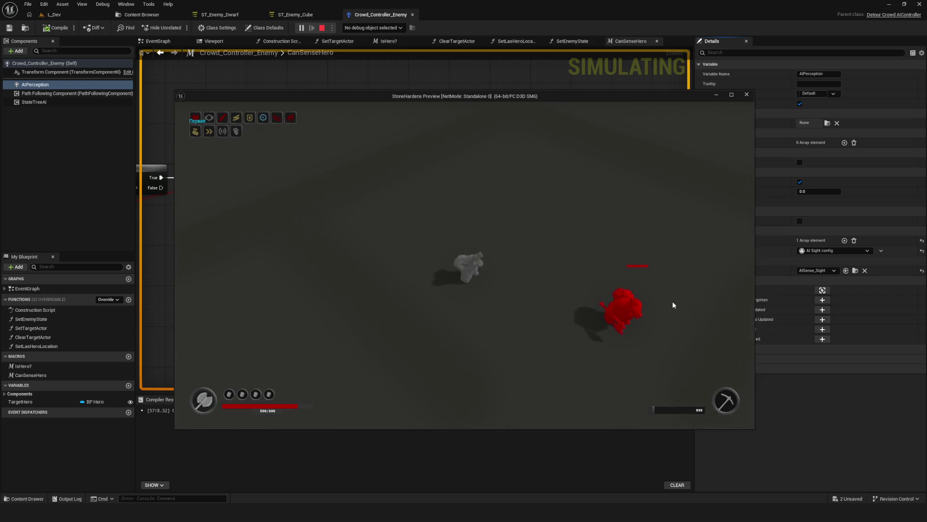
key(w)
key(a)
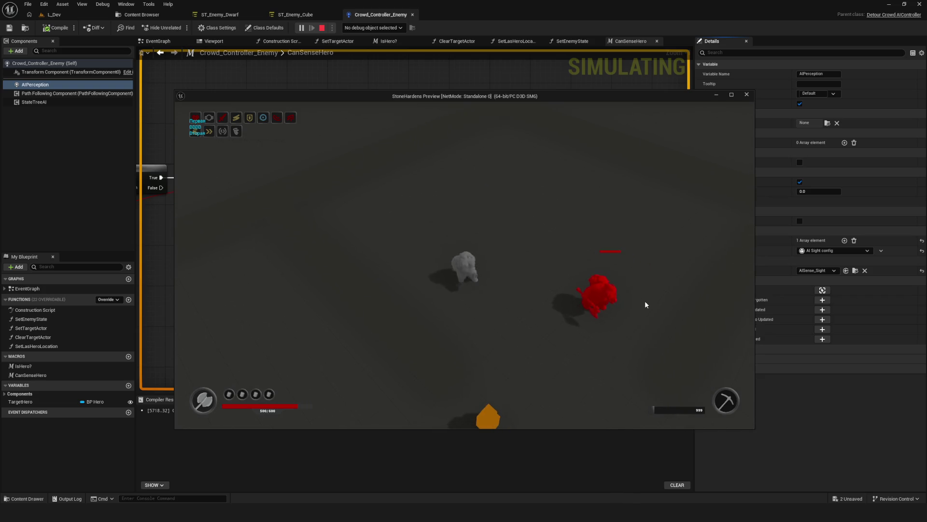
key(a)
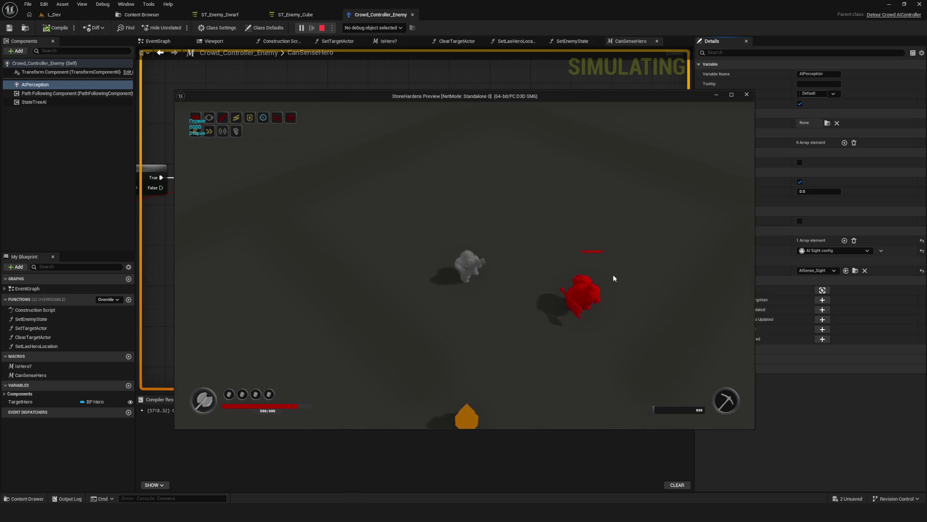
key(w)
key(a)
key(w)
key(i)
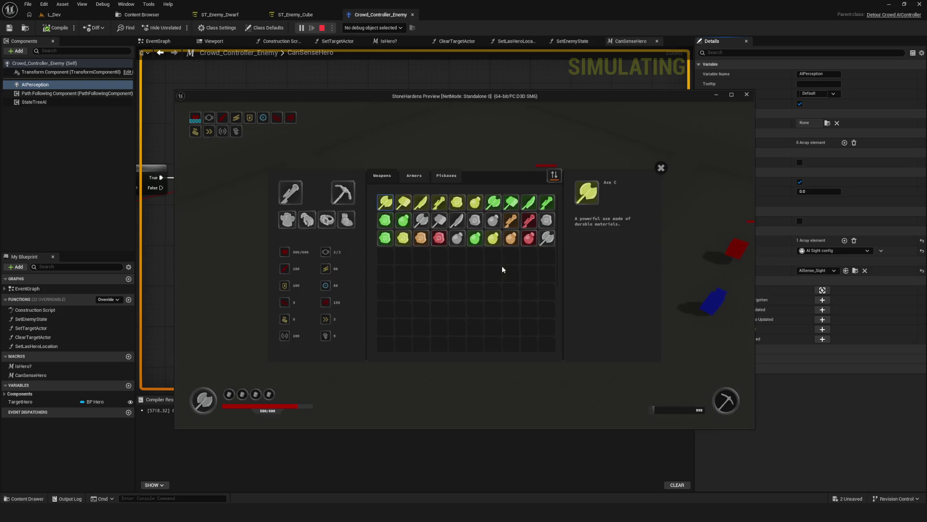
click(660, 167)
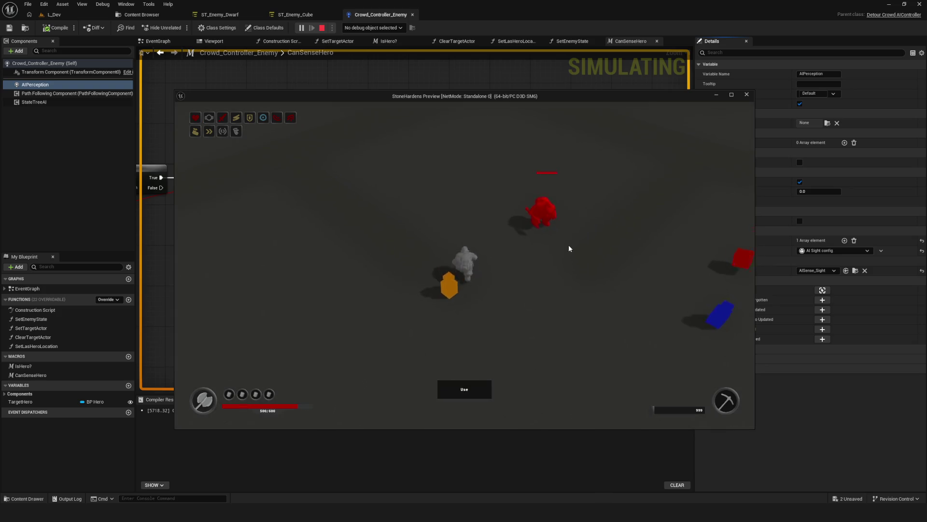
key(s)
key(a)
key(a)
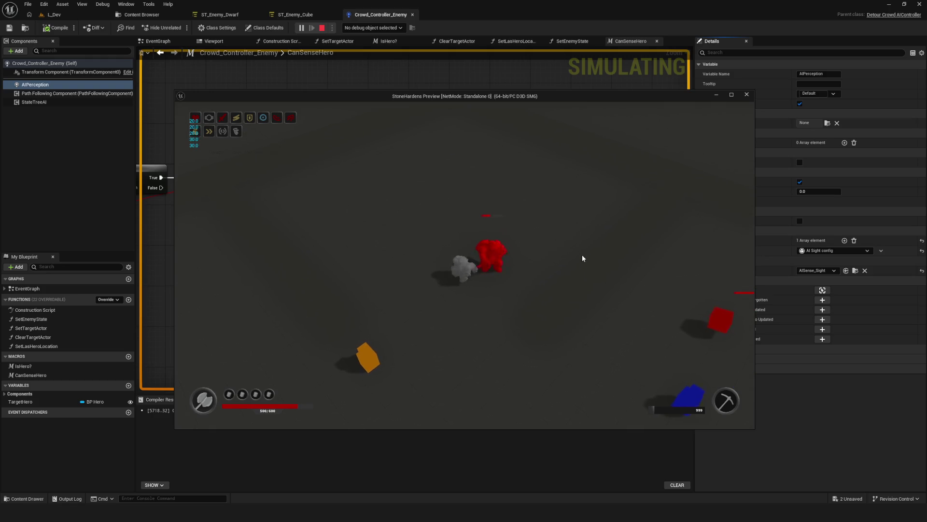
key(d)
key(w)
key(Escape)
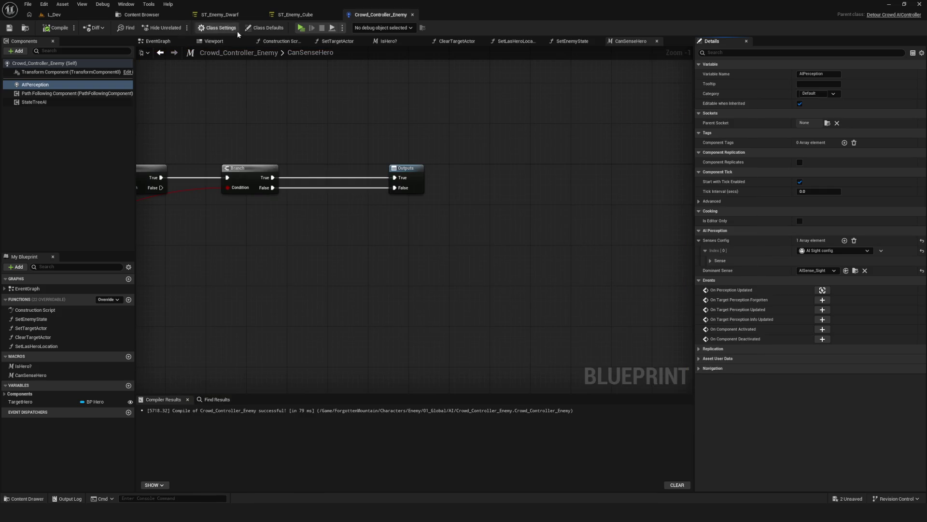
key(alt+p)
key(apostrophe)
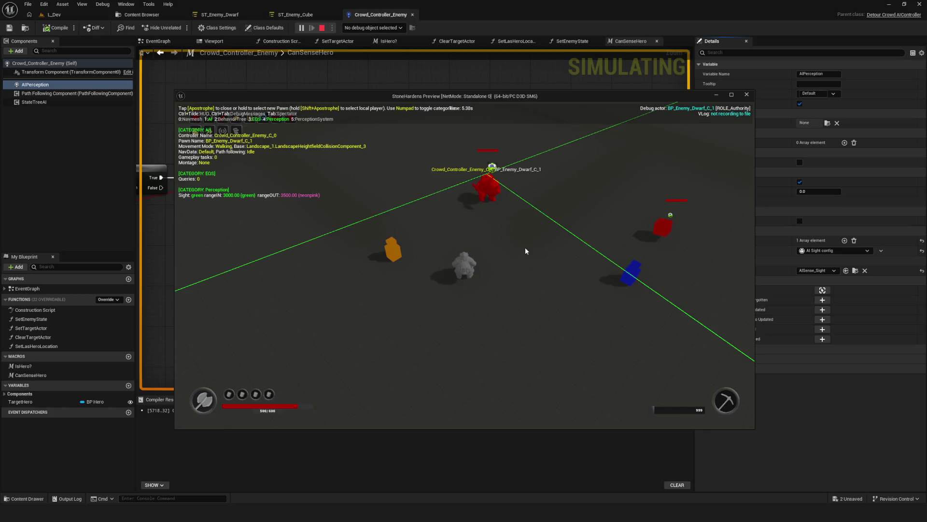
key(a)
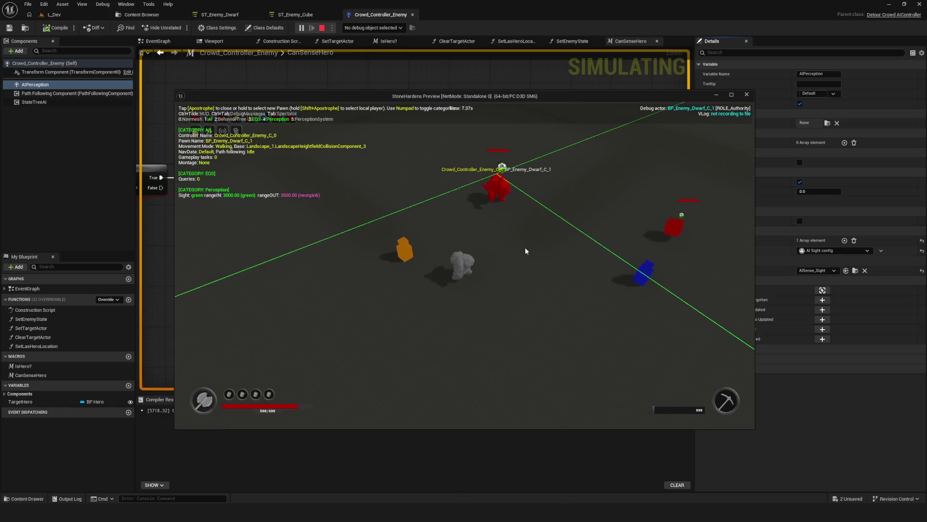
key(a)
key(d)
key(w)
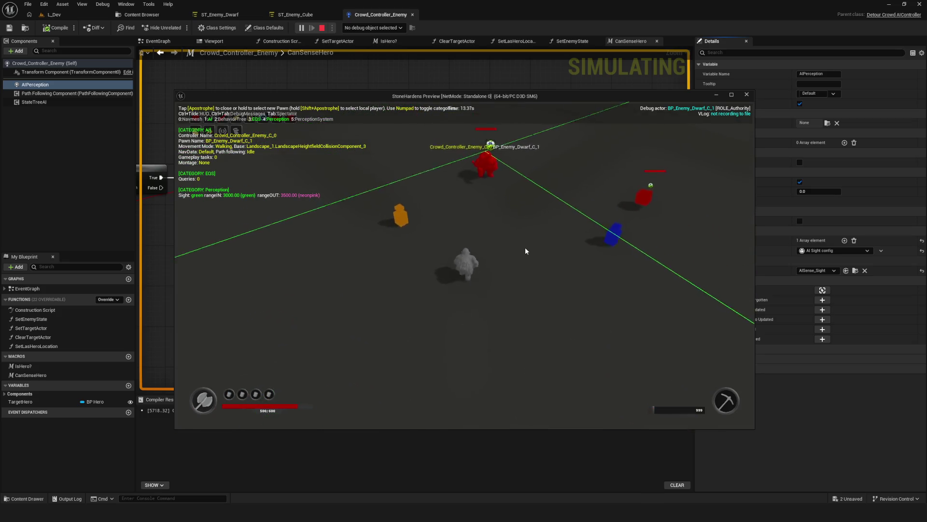
key(Escape)
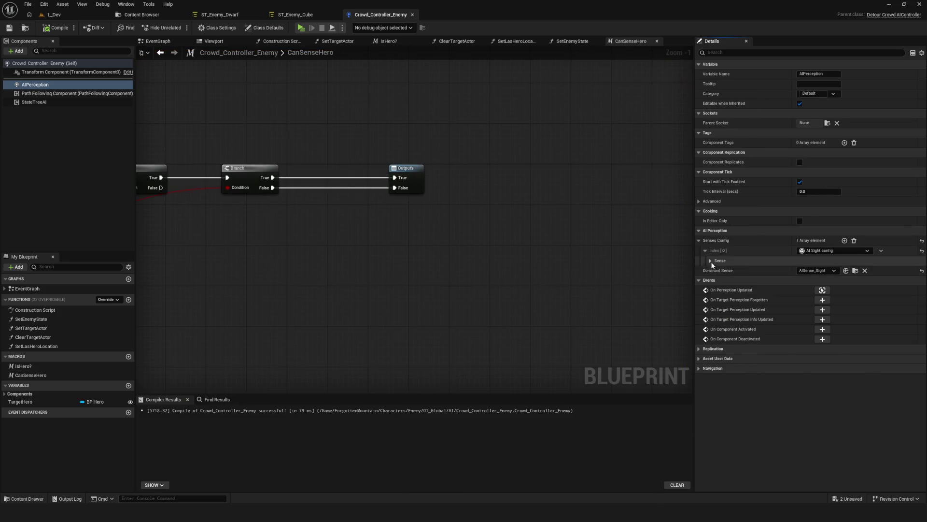
- Give AI Sight a Max Age of 1.0 s, Sight Radius 1000 cm and Lose Sight Radius 500 cm
click(710, 260)
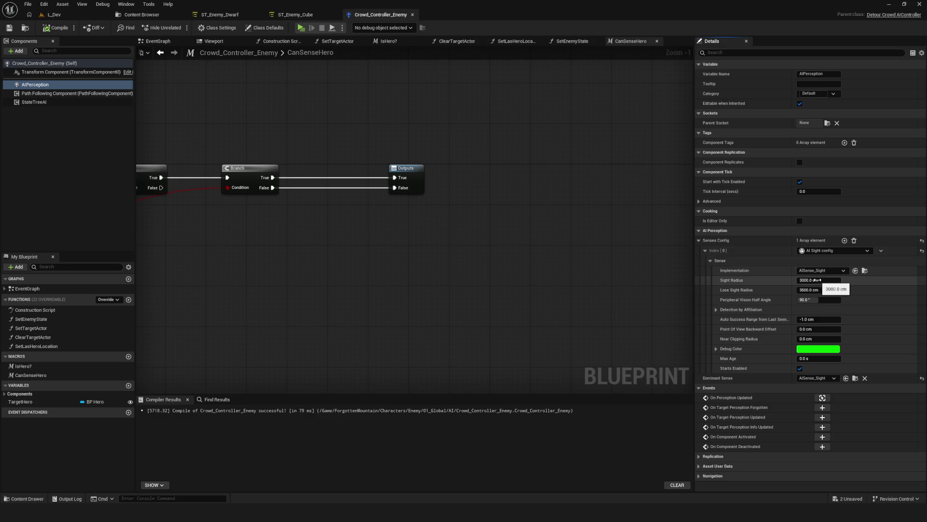
drag(807, 358, 816, 358)
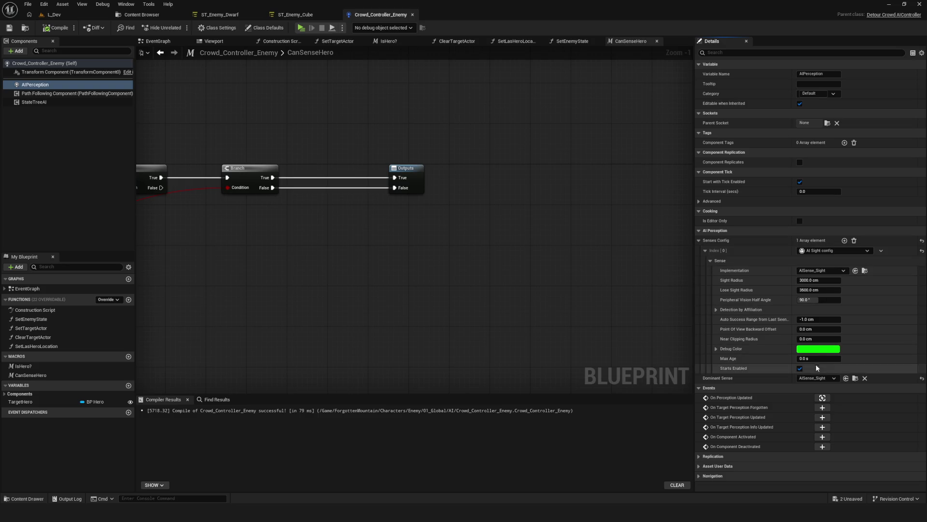
click(810, 280)
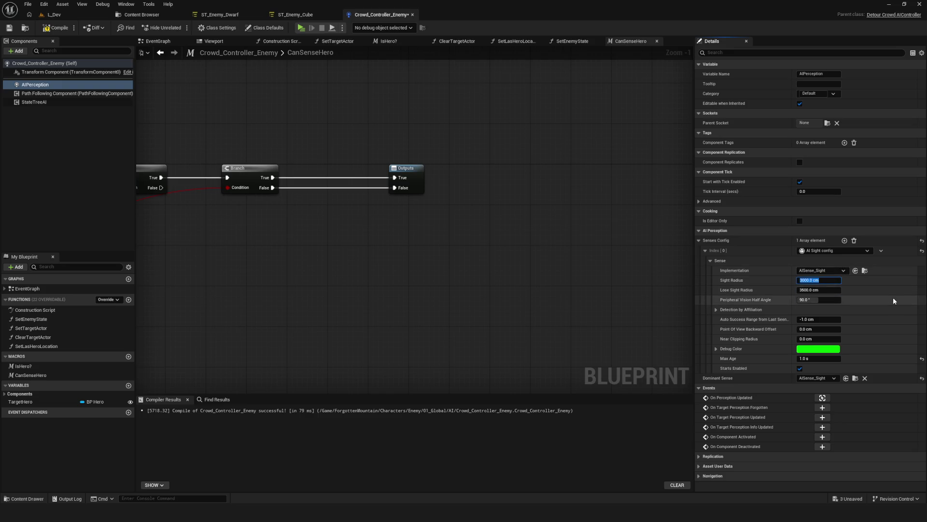
text(2)
text(1000)
key(Tab)
text(6)
text(0)
key(Return)
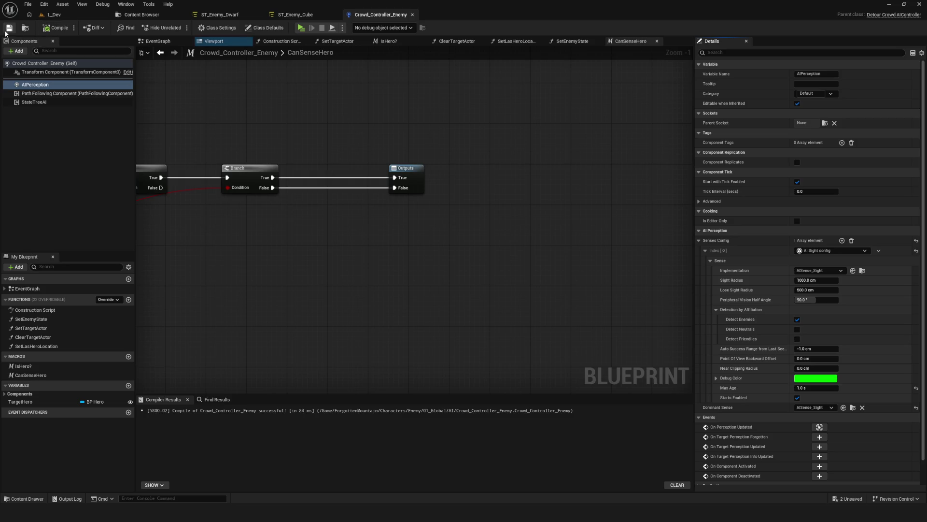
click(43, 14)
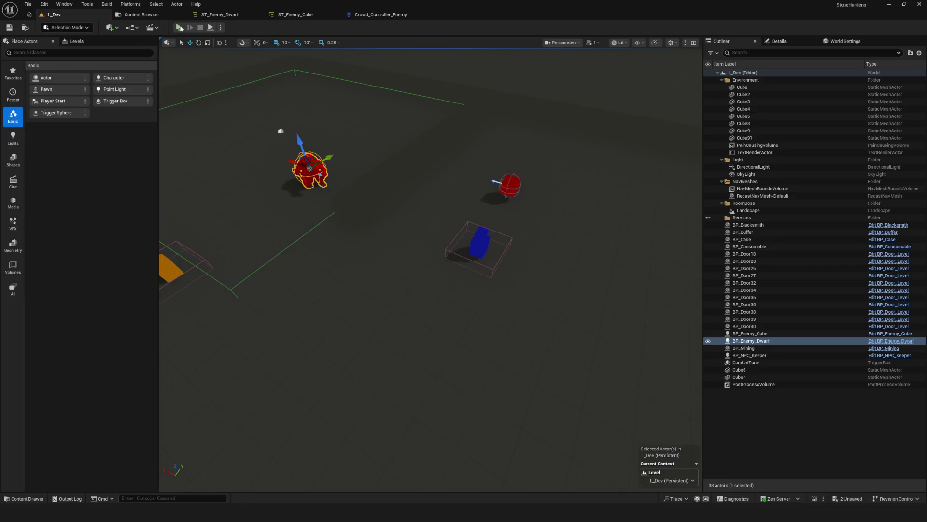
- Launch a play session in a maximized preview, start the game and walk toward the enemies
key(alt+p)
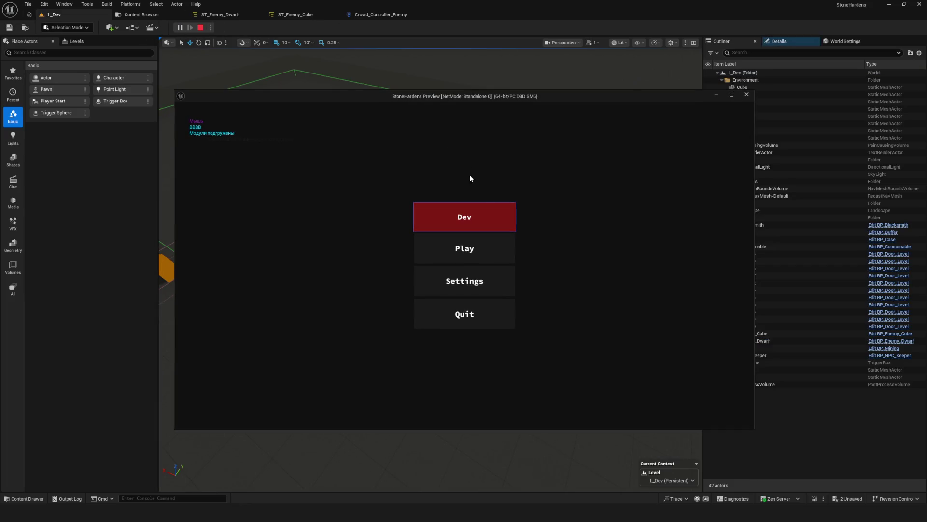
mouse_move(593, 97)
mouse_down()
mouse_move(619, 129)
mouse_move(673, 111)
mouse_up()
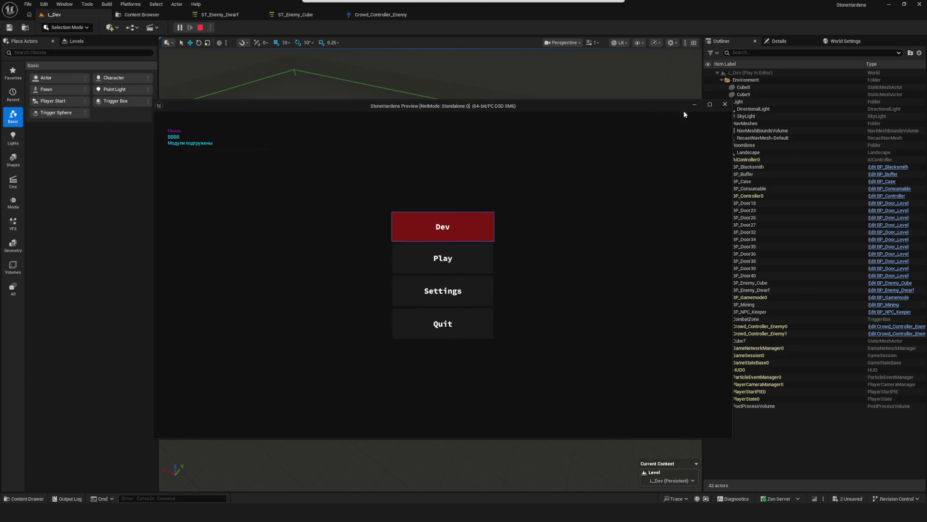
double_click(673, 111)
key(Return)
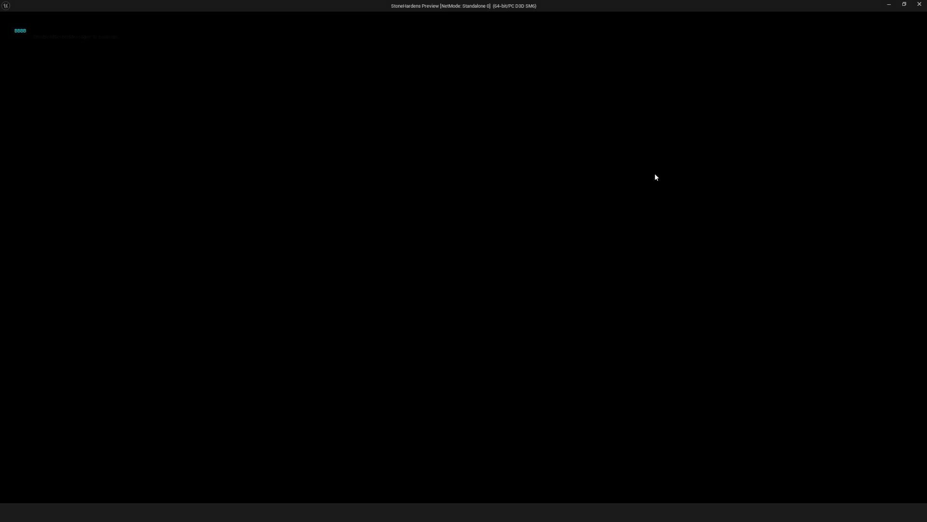
key(w)
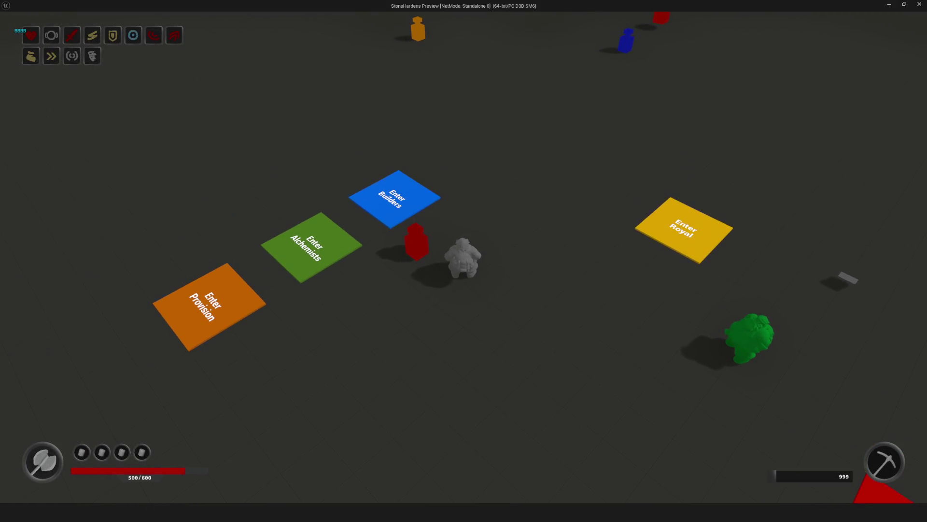
key(w)
key(w)
key(w)
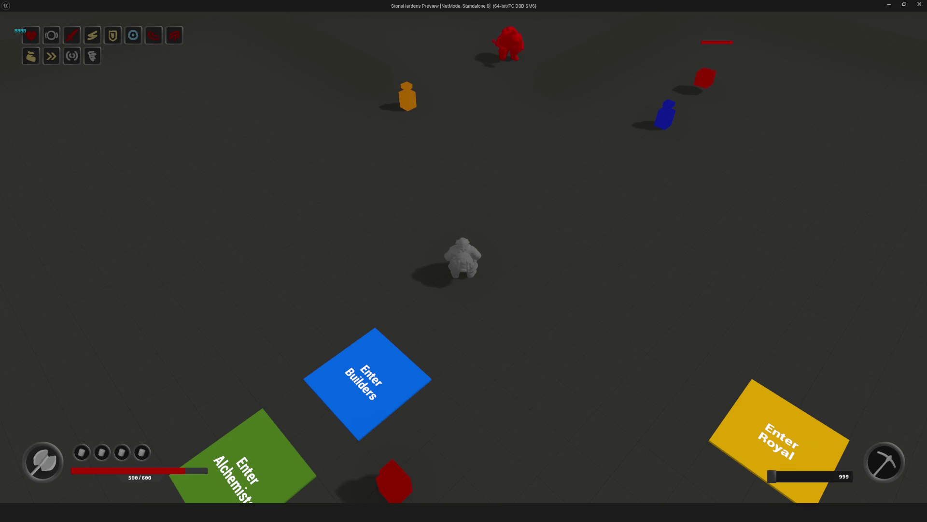
key(w)
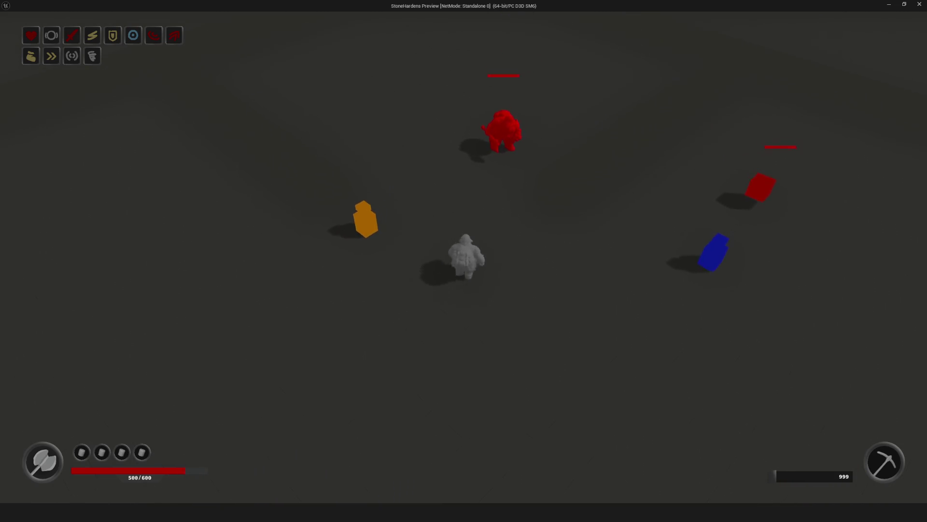
- Turn on the gameplay debugger overlay and walk the hero around the arena
key(d)
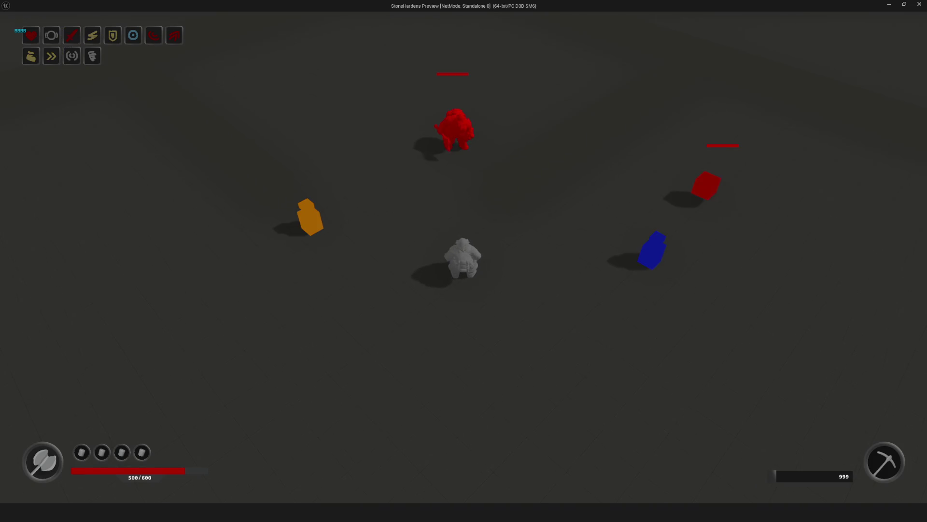
key(apostrophe)
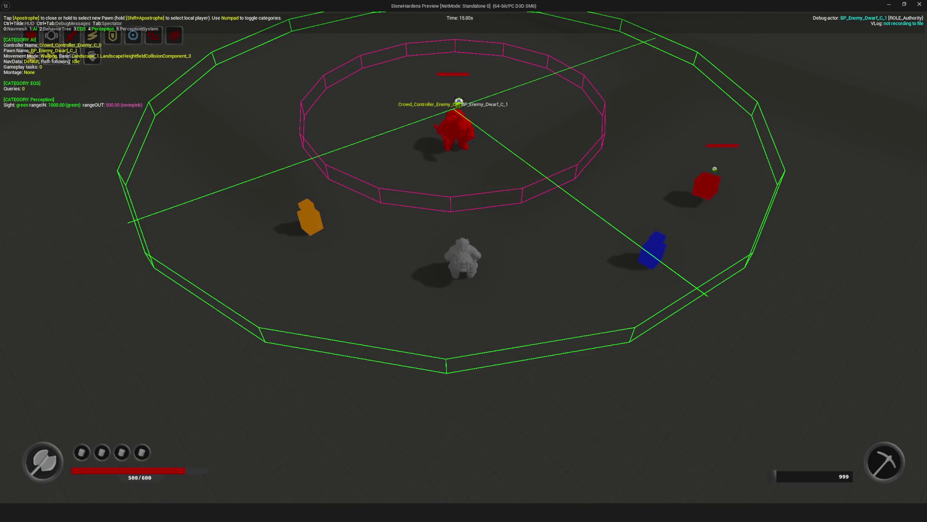
key(w)
key(a)
key(s)
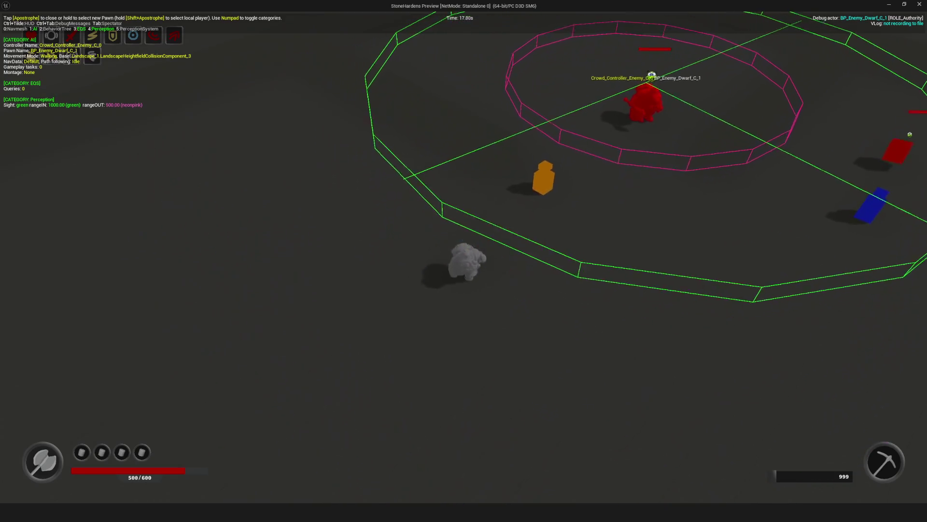
key(s)
key(d)
- Walk the hero repeatedly into and out of the enemy's 1000/500 sight ranges
key(w)
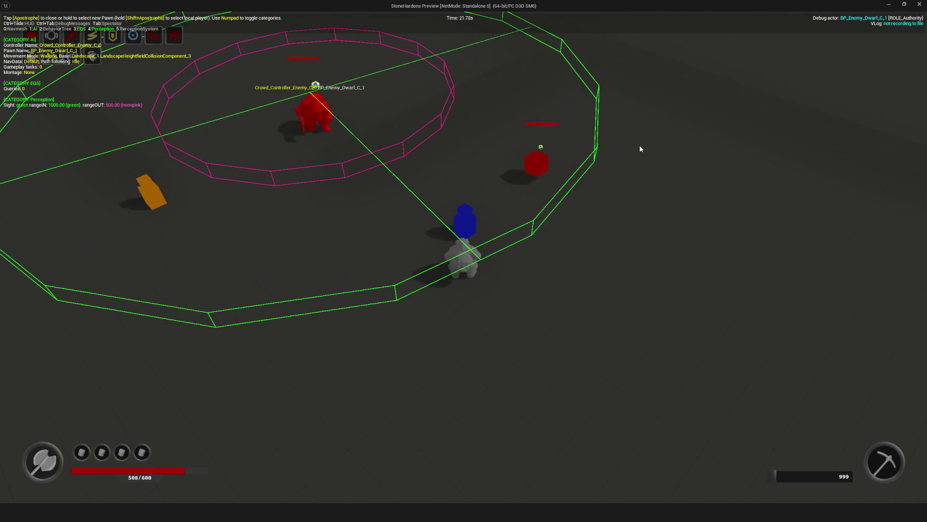
key(s)
key(a)
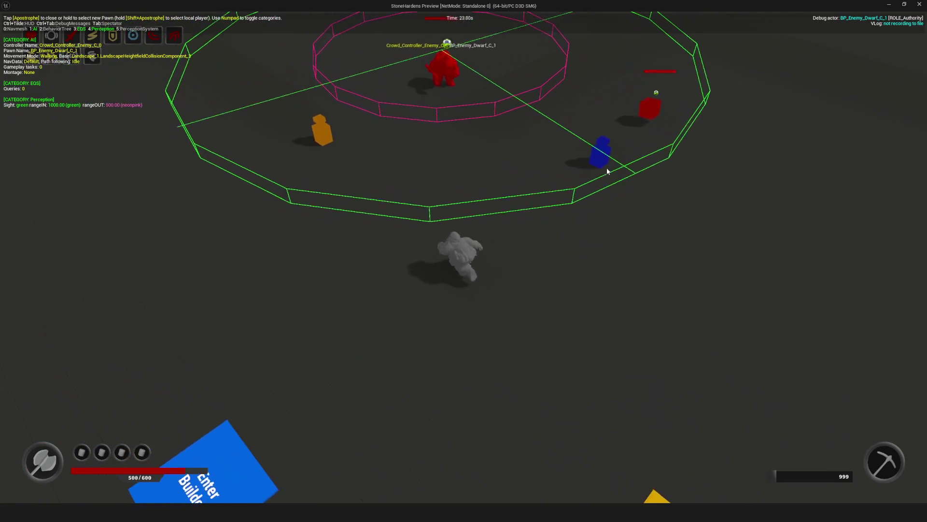
key(w)
key(a)
key(s)
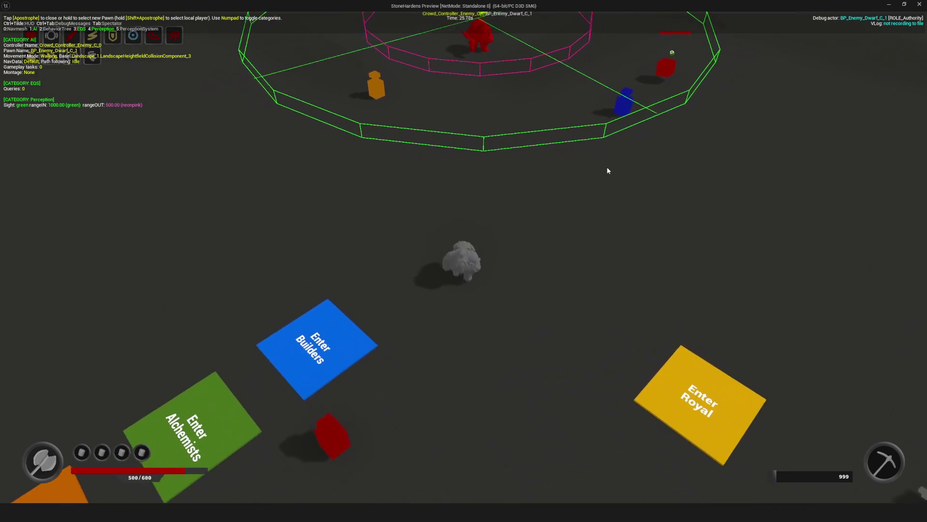
key(w)
key(a)
key(w)
key(d)
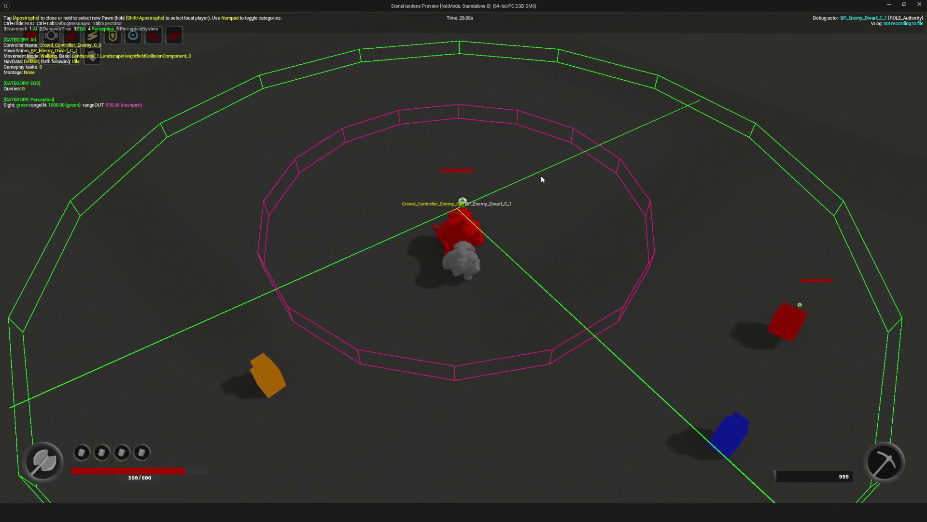
key(s)
key(w)
key(a)
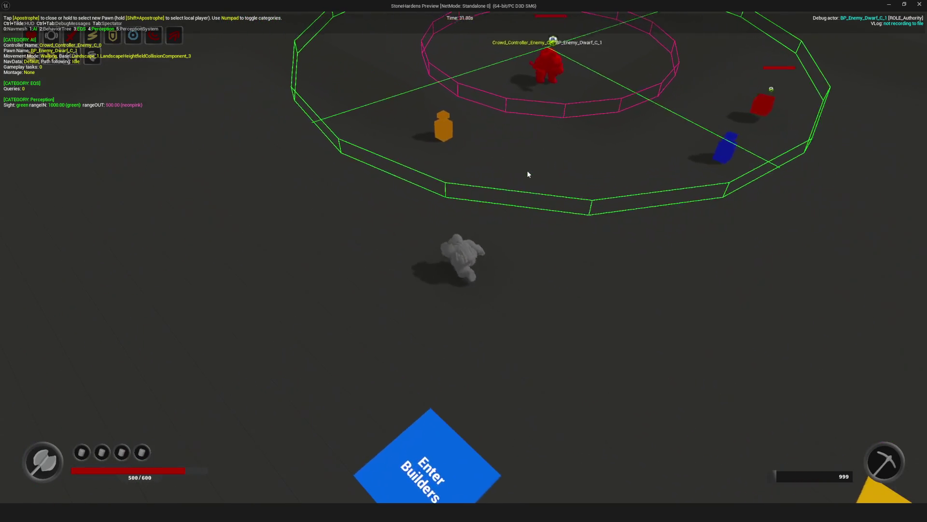
key(d)
key(s)
key(w)
key(d)
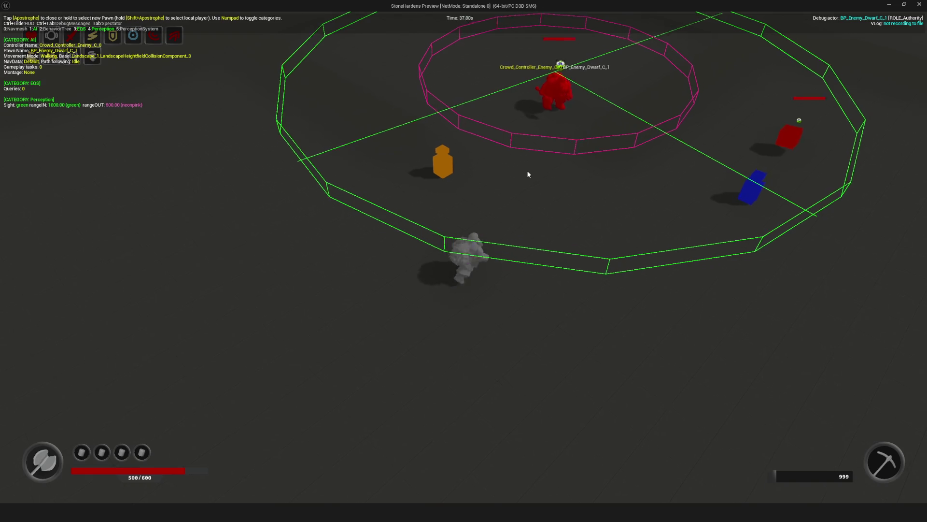
- Stop the play session and return to the Crowd_Controller_Enemy blueprint
key(Escape)
drag(561, 222, 563, 205)
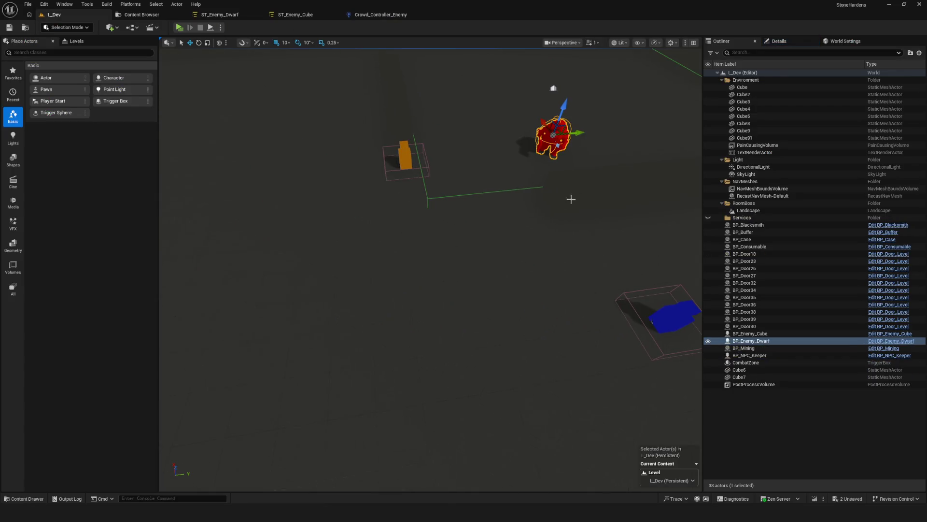
click(380, 14)
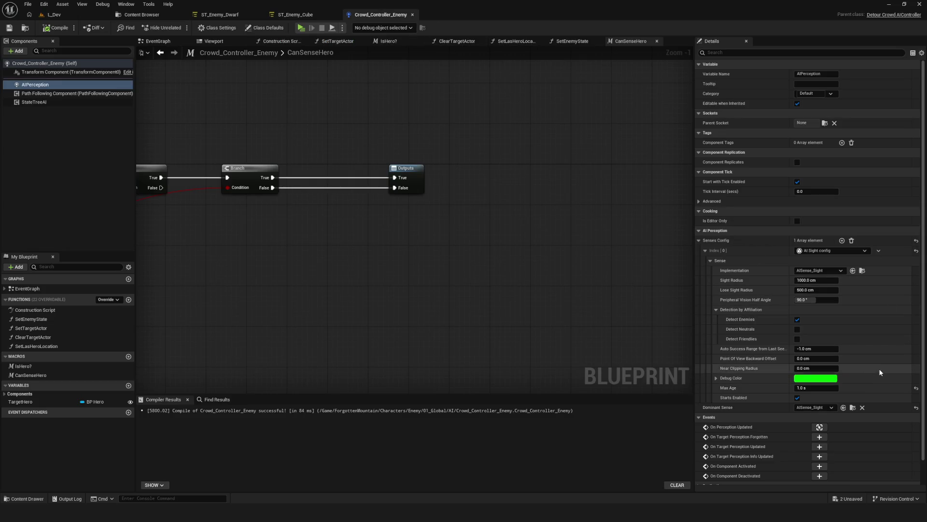
- Enable Detect Neutrals and Detect Friendlies on the sight sense, then launch a play session
scroll(879, 372, down, 1)
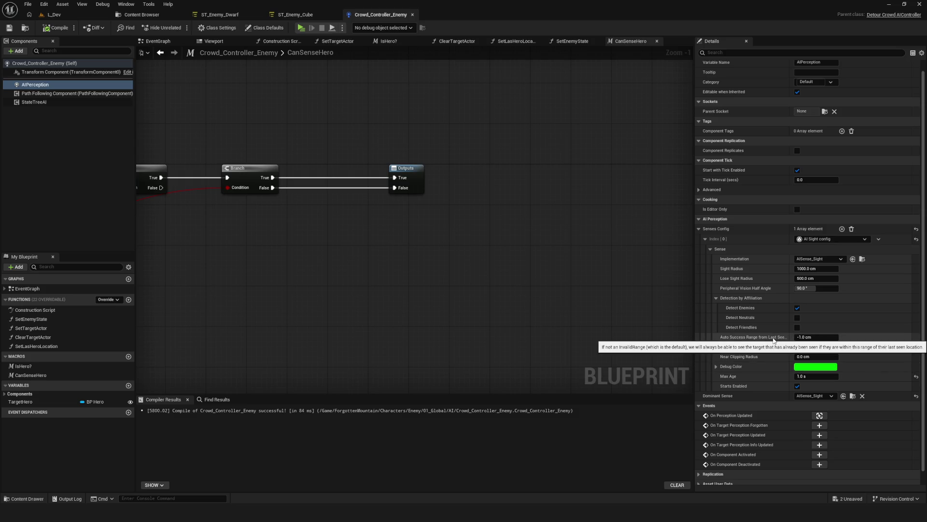
click(796, 318)
click(797, 327)
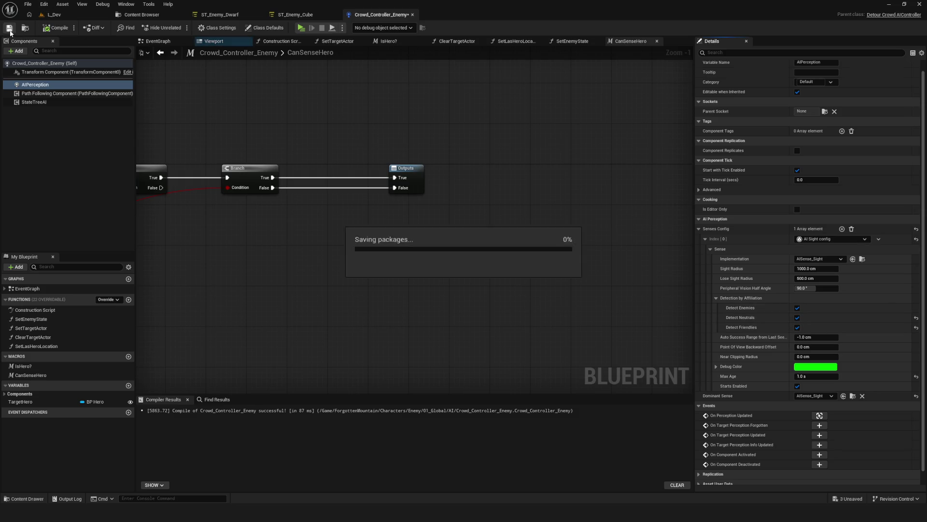
click(301, 27)
click(480, 222)
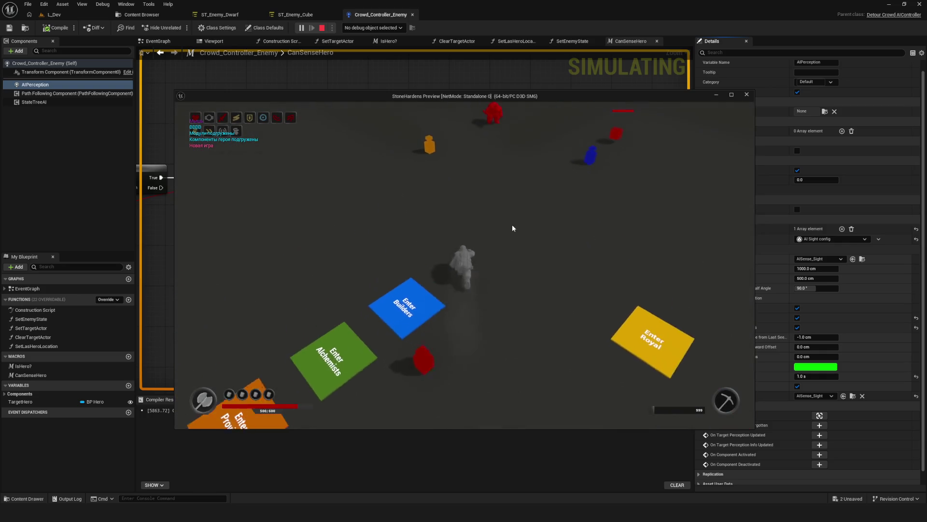
- Restart the play session, entering the Dev level in a full-screen game window
key(semicolon)
key(apostrophe)
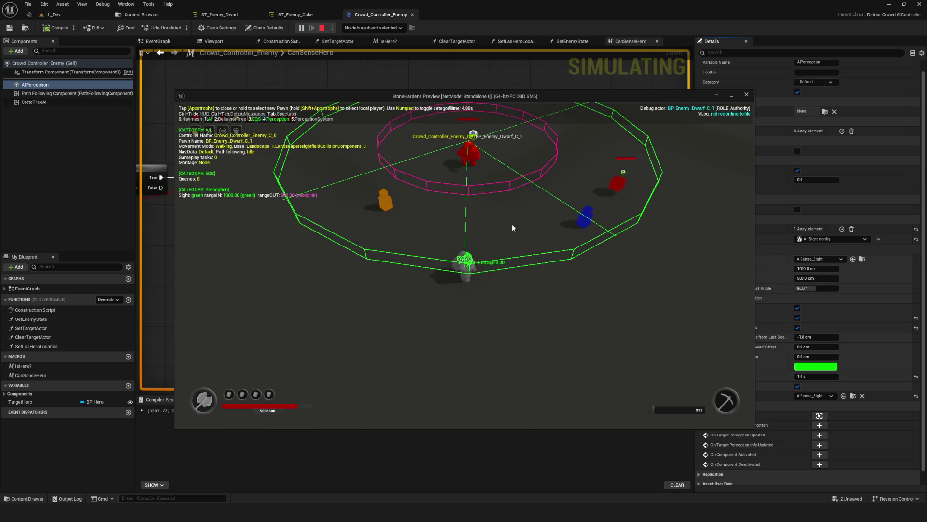
key(Escape)
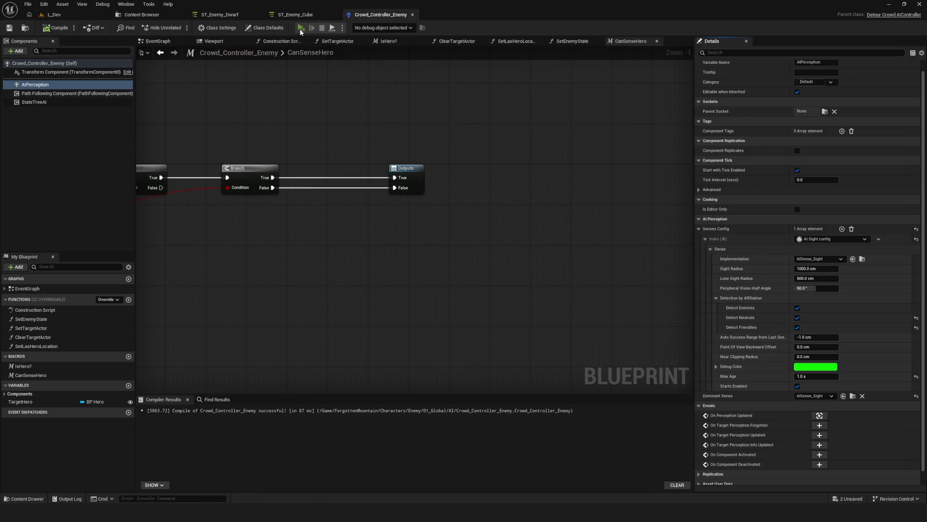
click(301, 28)
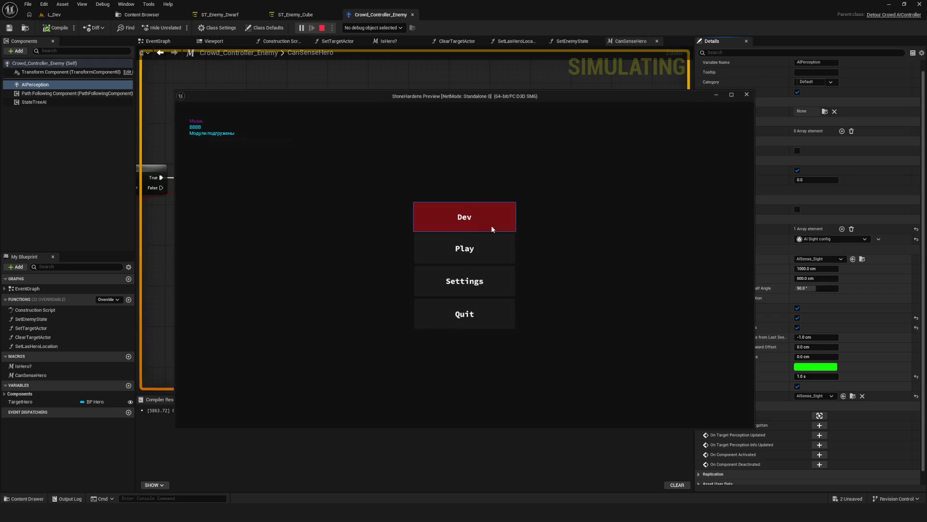
click(487, 228)
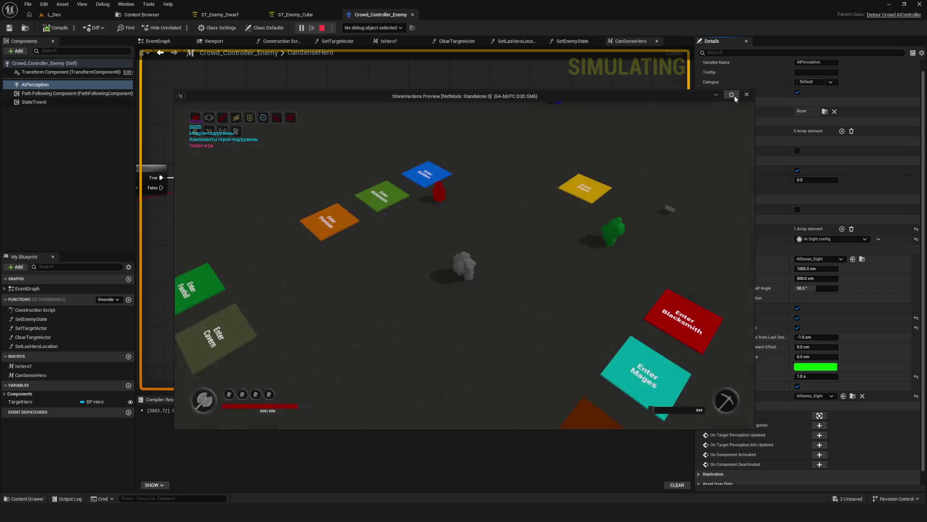
click(732, 95)
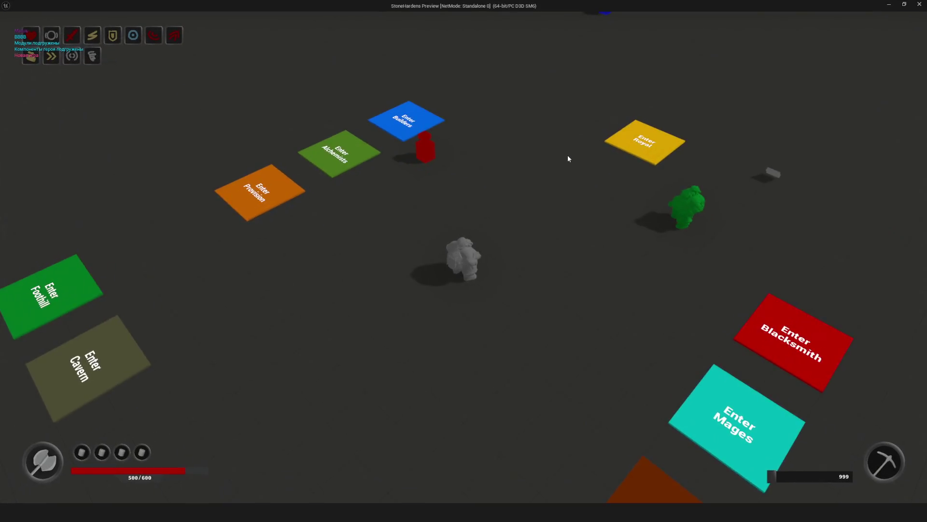
- Turn on the gameplay debugger and walk the hero around the enemy within its sight
key(w)
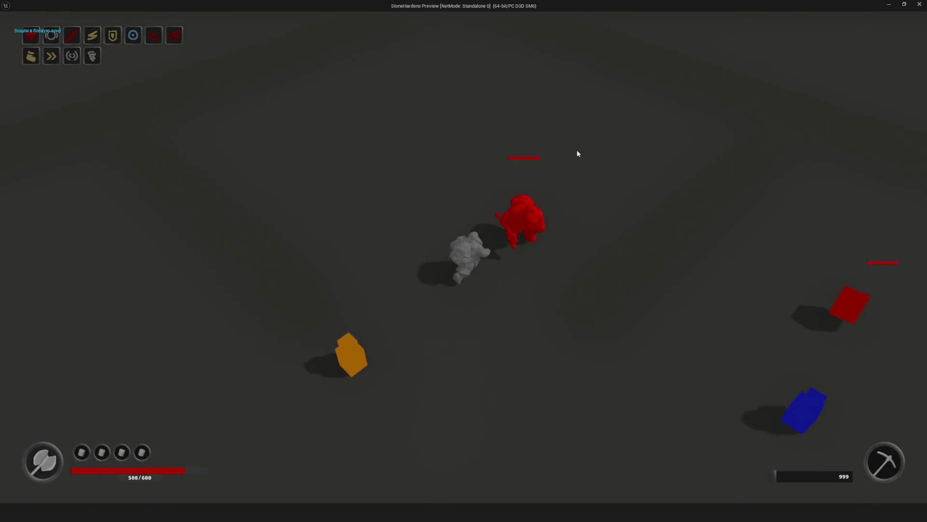
key(apostrophe)
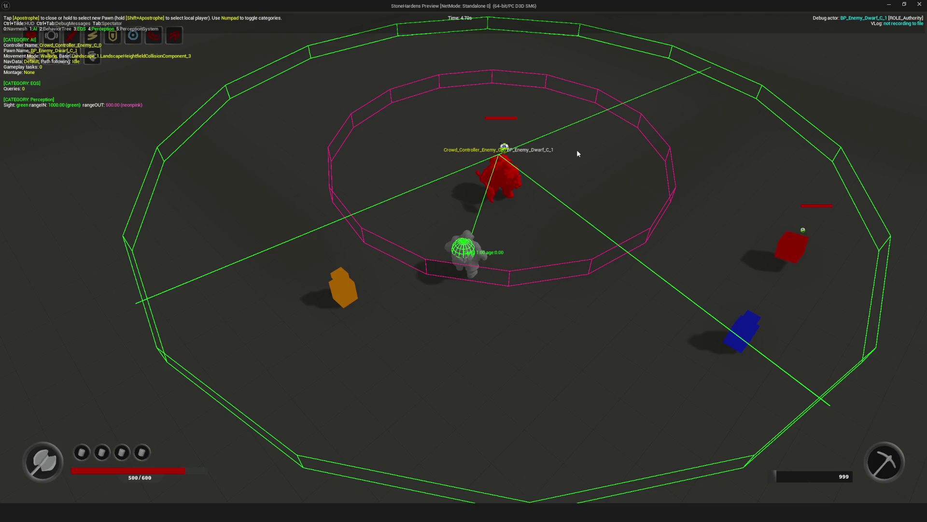
key(a)
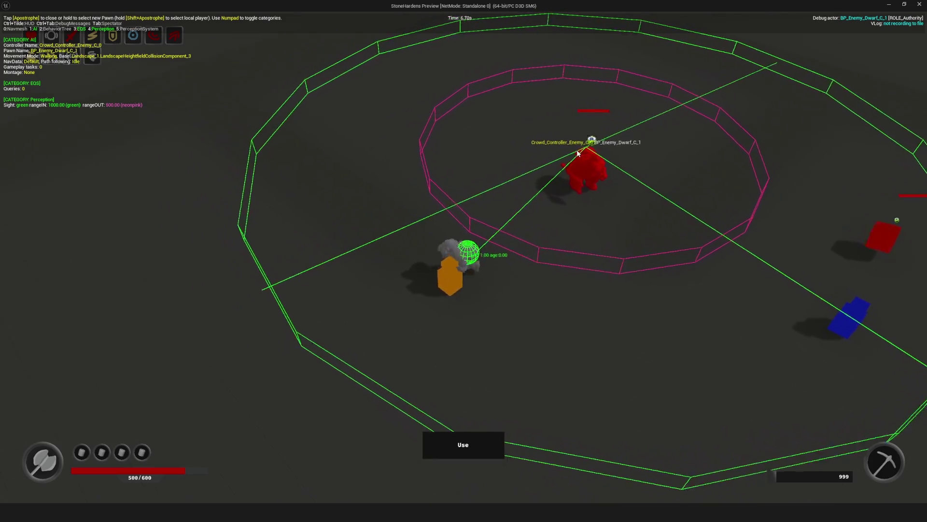
key(d)
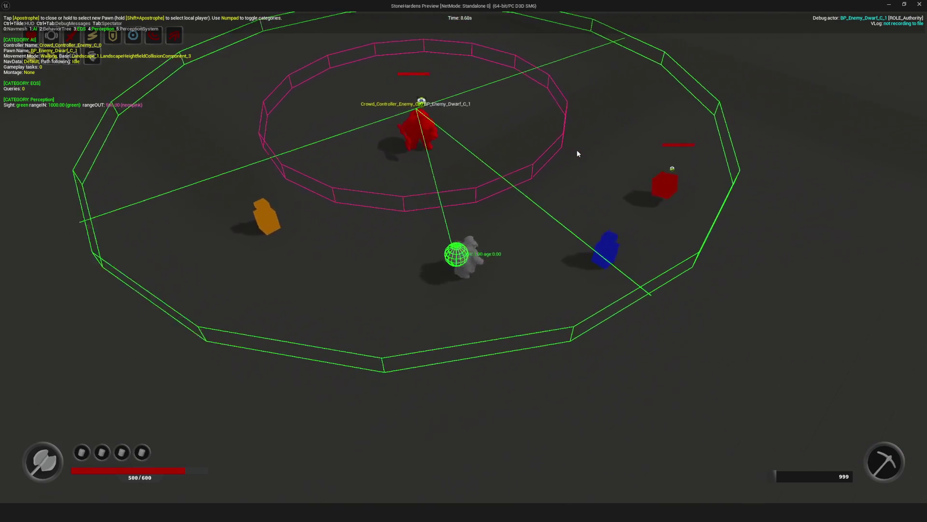
key(w)
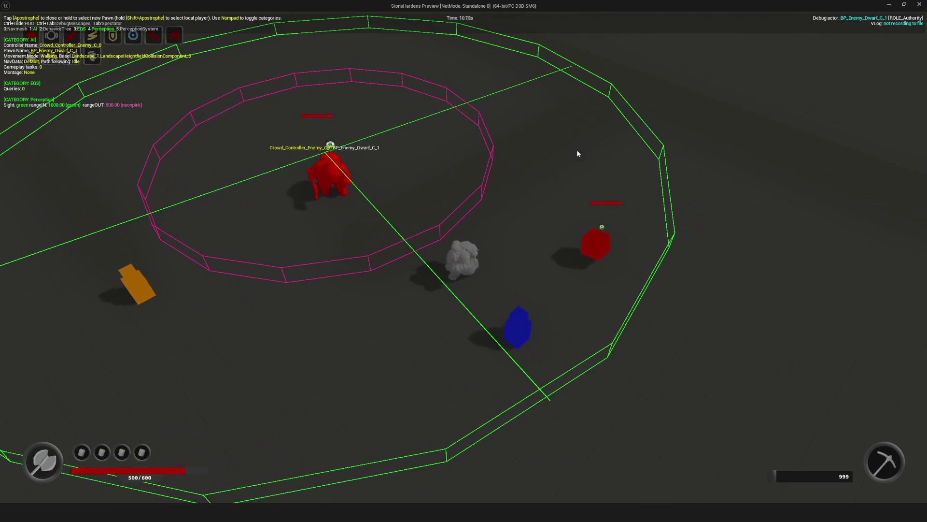
key(a)
key(w)
key(d)
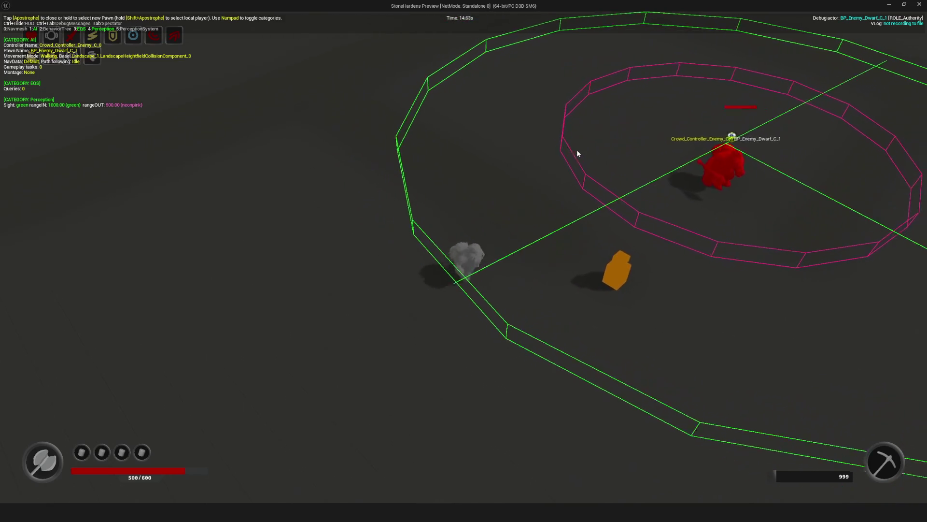
key(w)
key(d)
key(s)
- Walk the hero by the orange block and past the enemy, then stop the session
key(d)
key(w)
key(a)
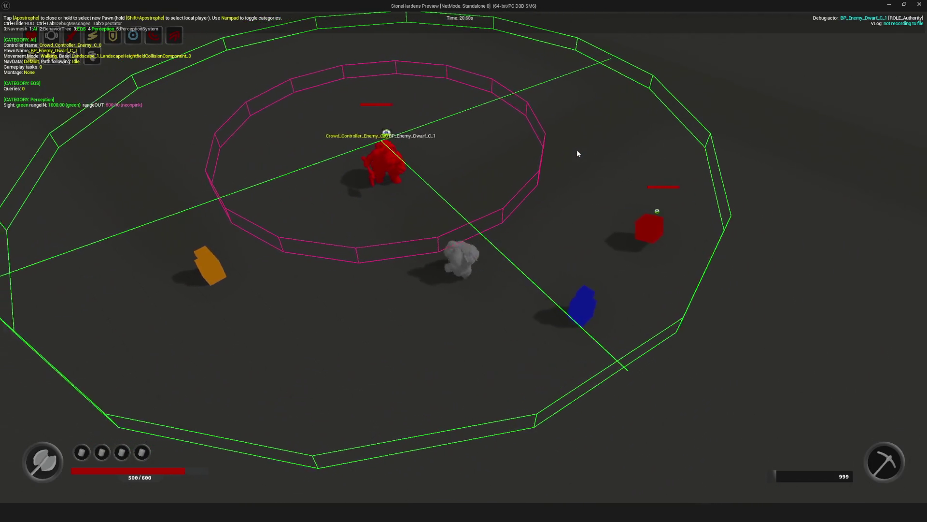
key(a)
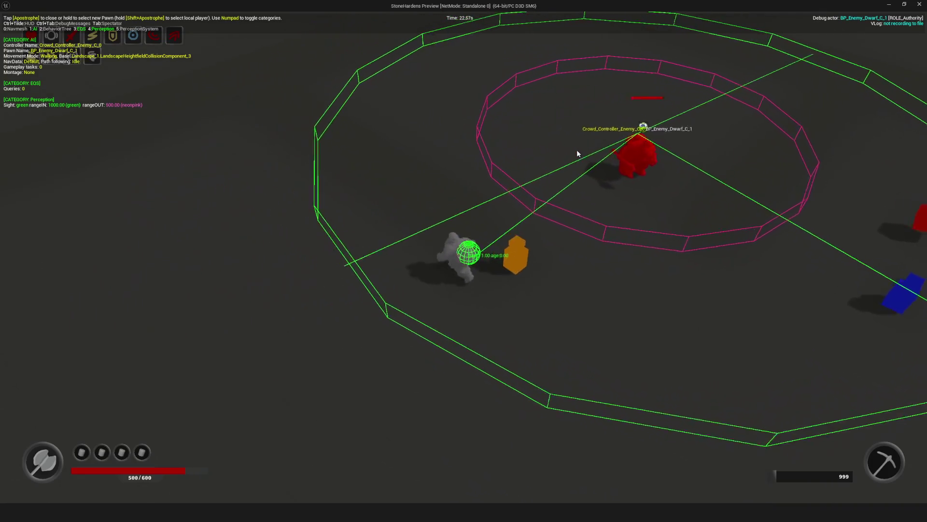
key(d)
key(d)
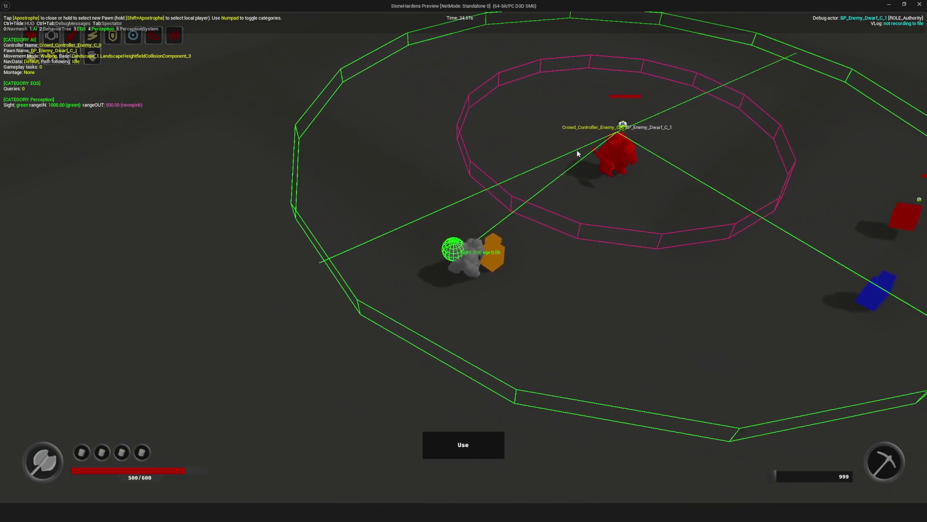
key(w)
key(w)
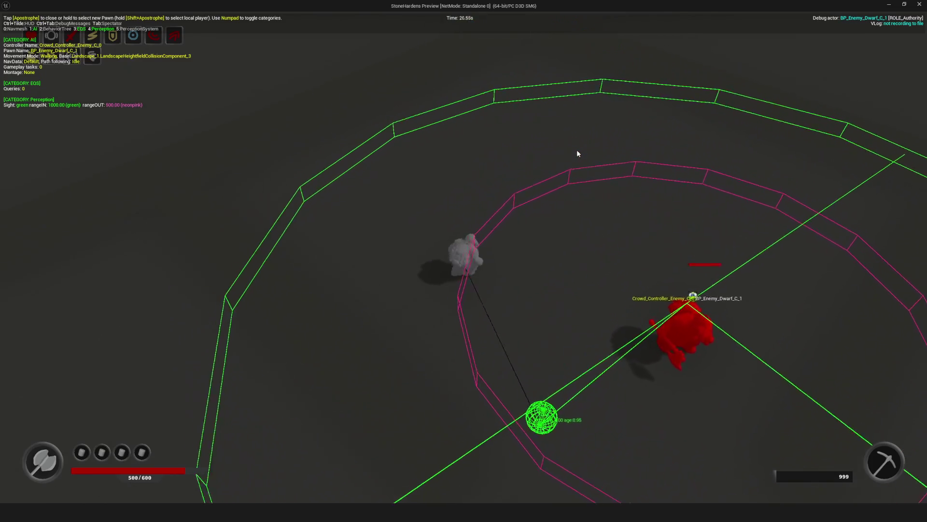
key(s)
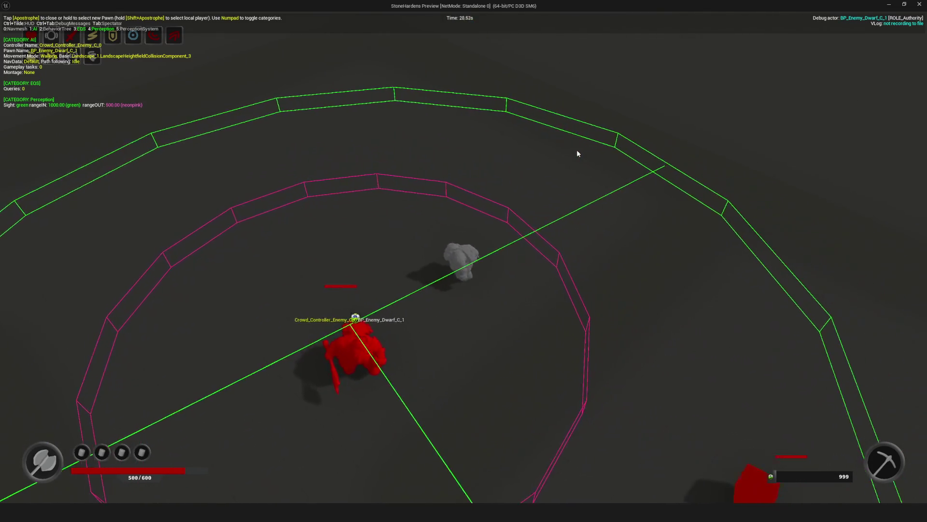
key(a)
key(w)
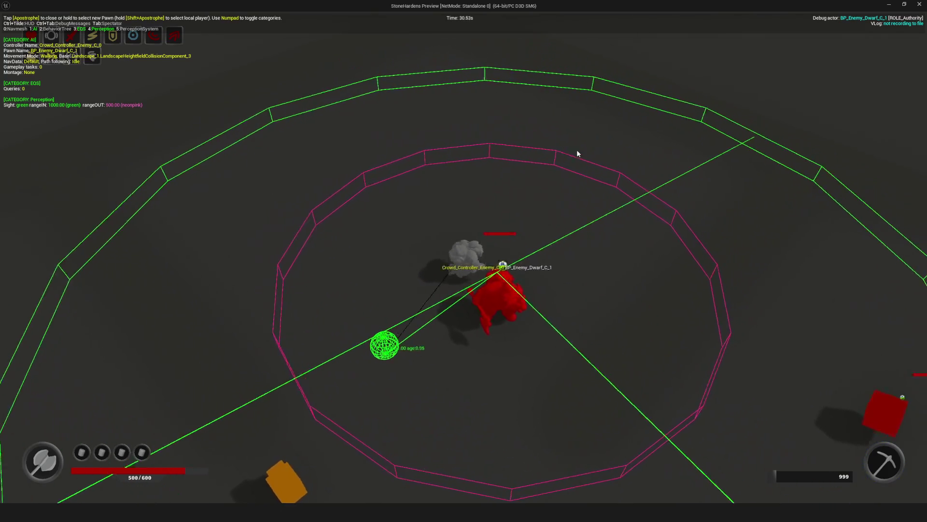
key(Escape)
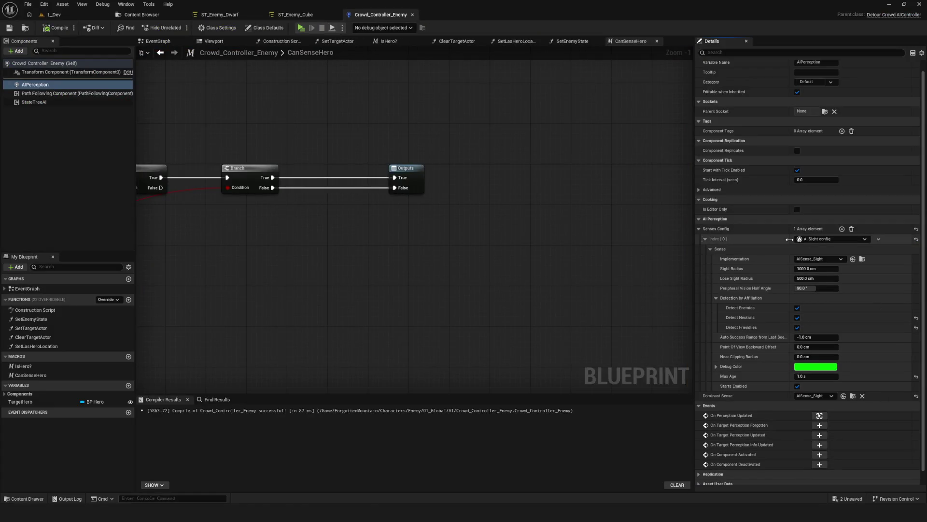
- Set Peripheral Vision Half Angle to 120° and start a play session in the Dev level
text(120)
key(Return)
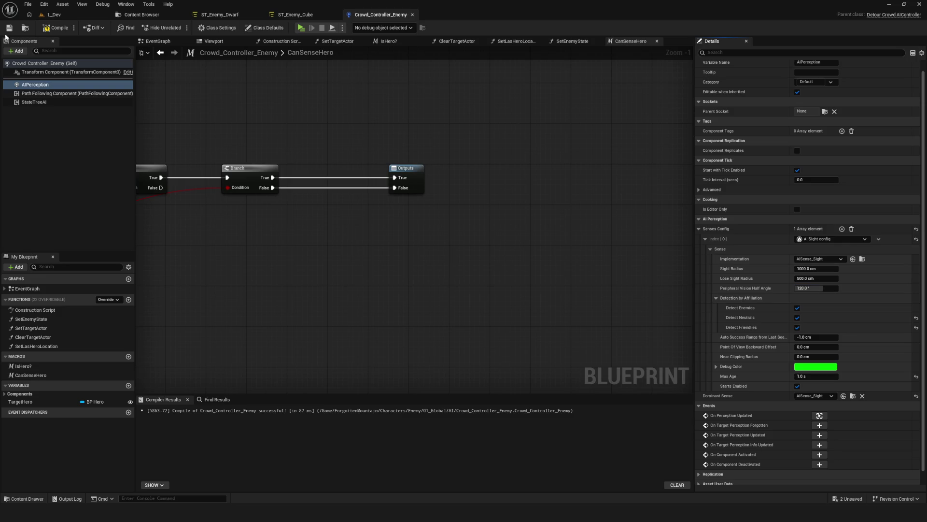
click(301, 28)
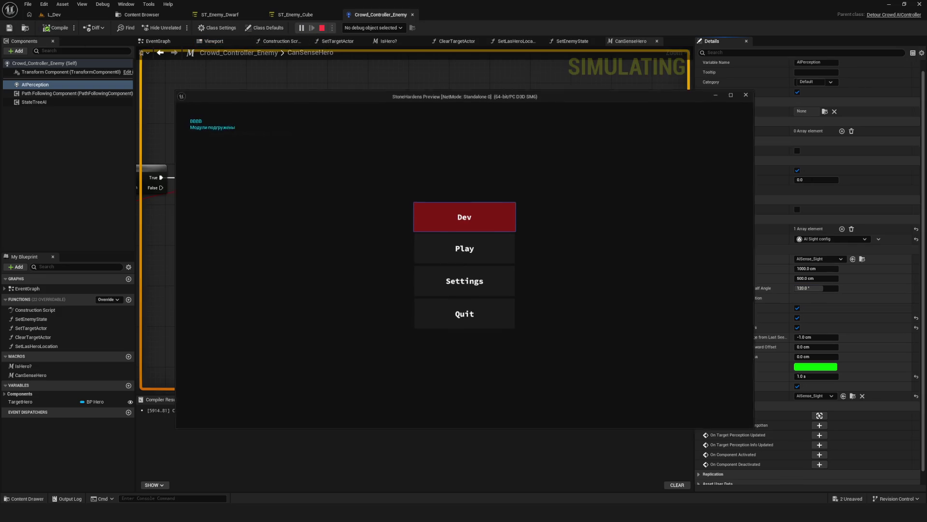
click(472, 212)
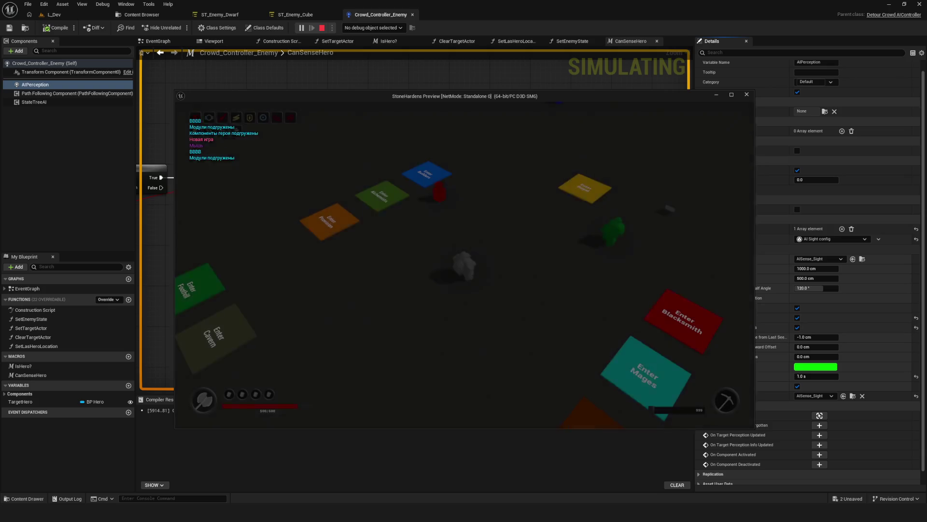
- With the AI debug overlay on, watch the enemy spot the hero, then stop the session
key(w)
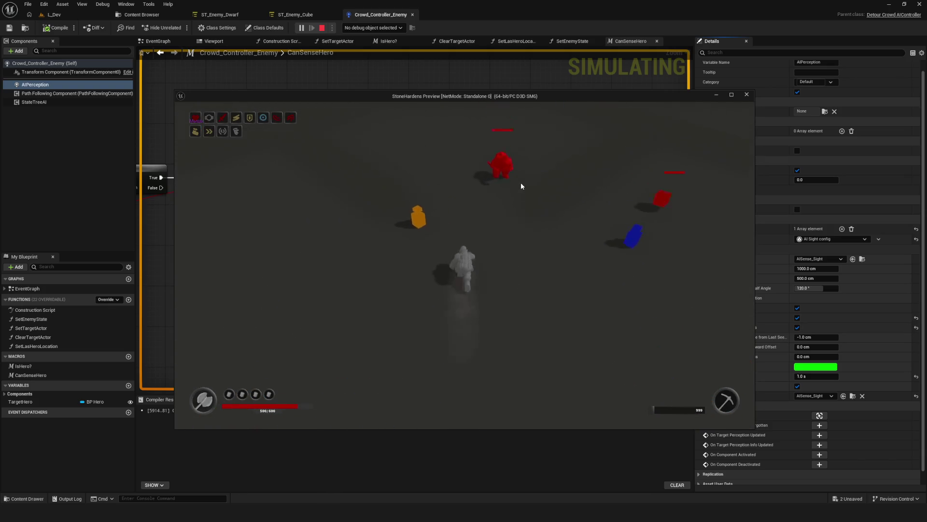
key(apostrophe)
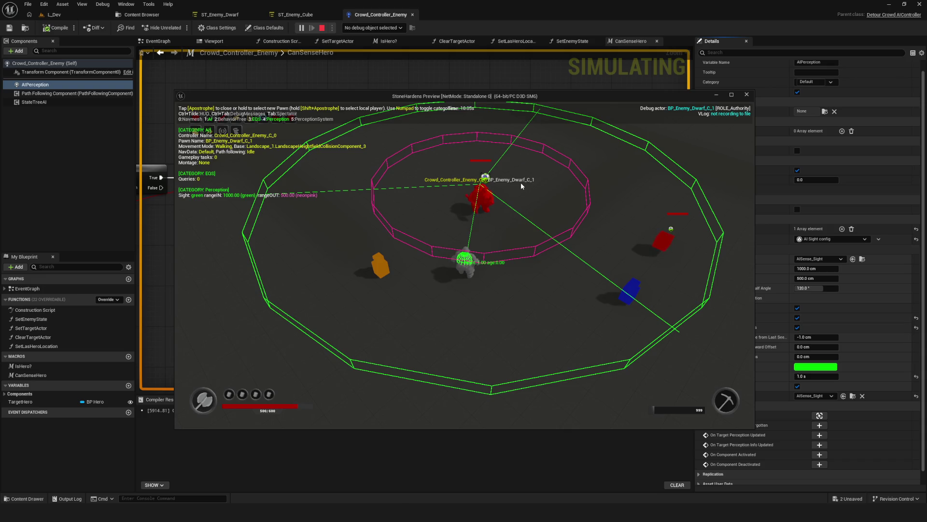
scroll(520, 181, up, 5)
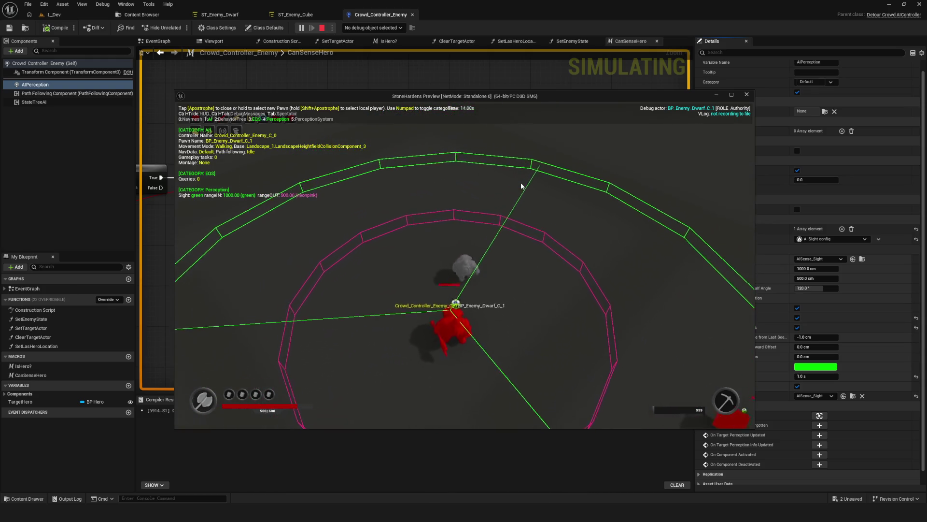
scroll(520, 182, down, 5)
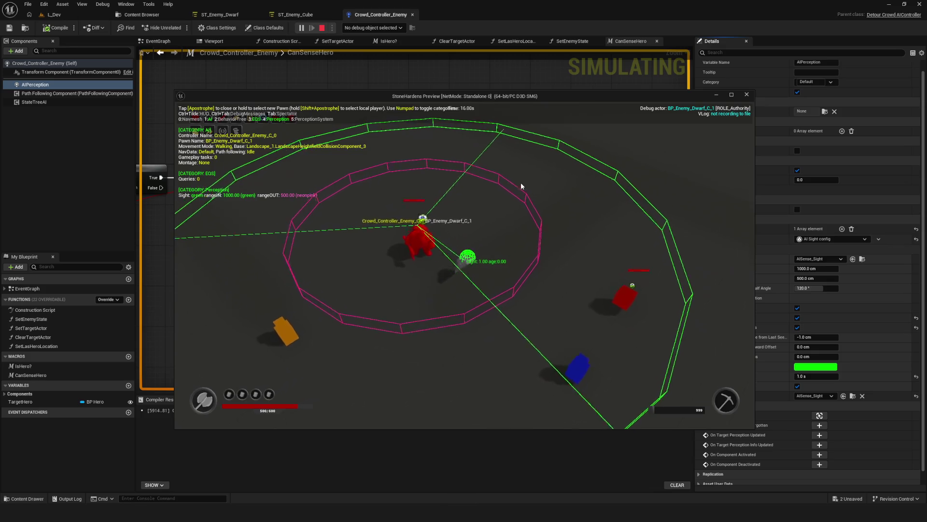
scroll(520, 182, down, 3)
scroll(521, 181, up, 3)
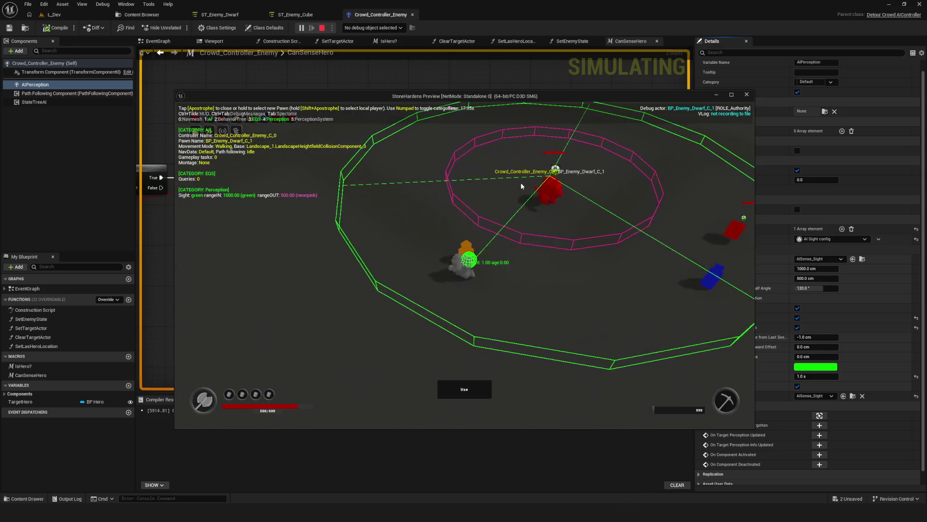
scroll(521, 182, down, 3)
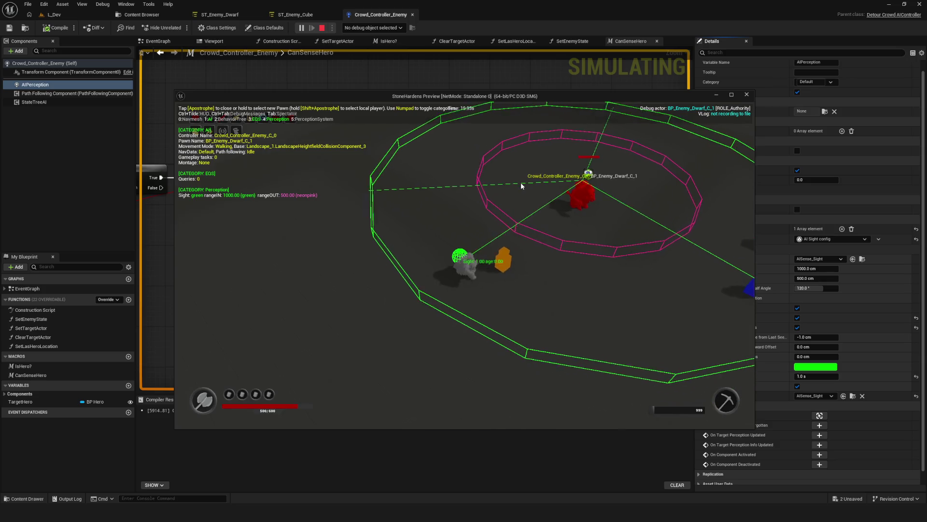
scroll(521, 185, up, 3)
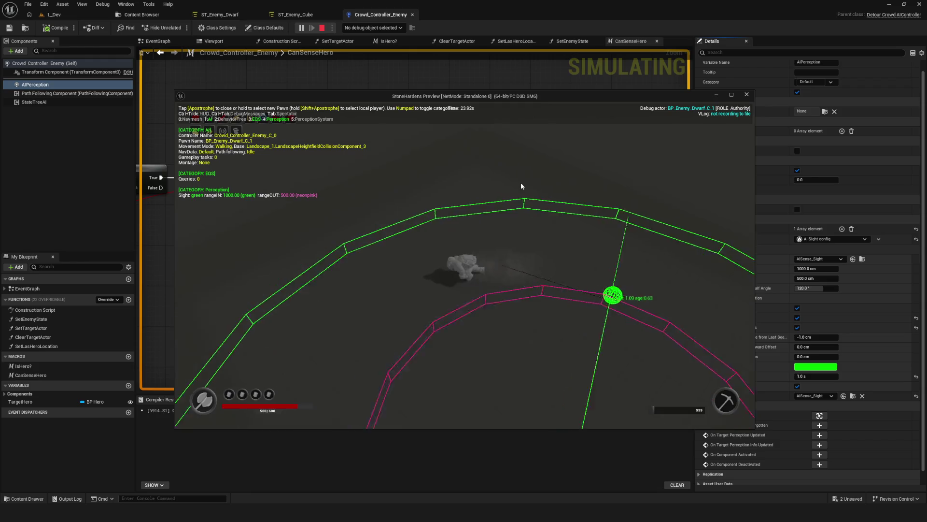
scroll(521, 184, down, 4)
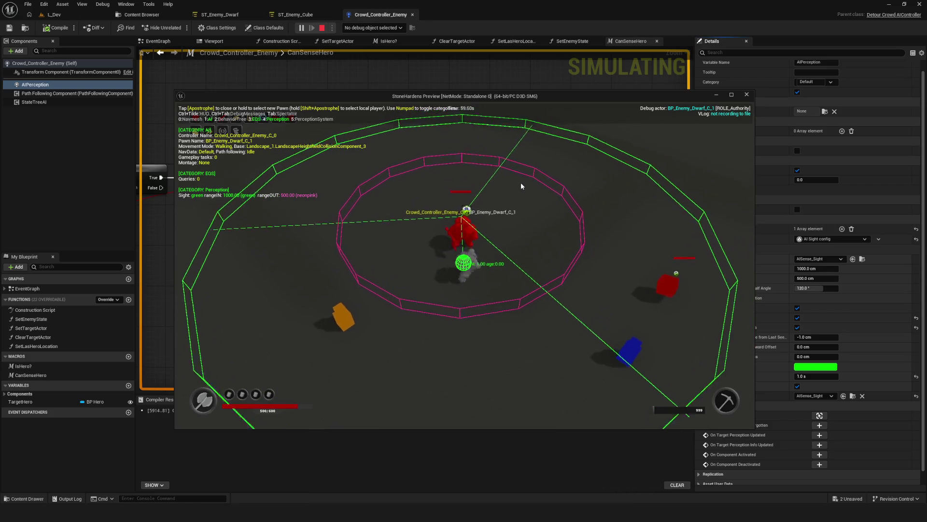
key(s)
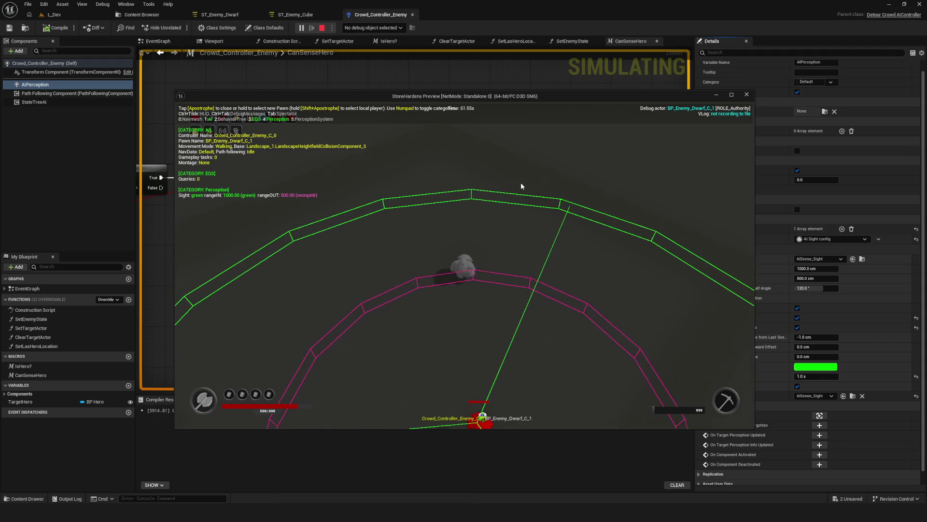
key(s)
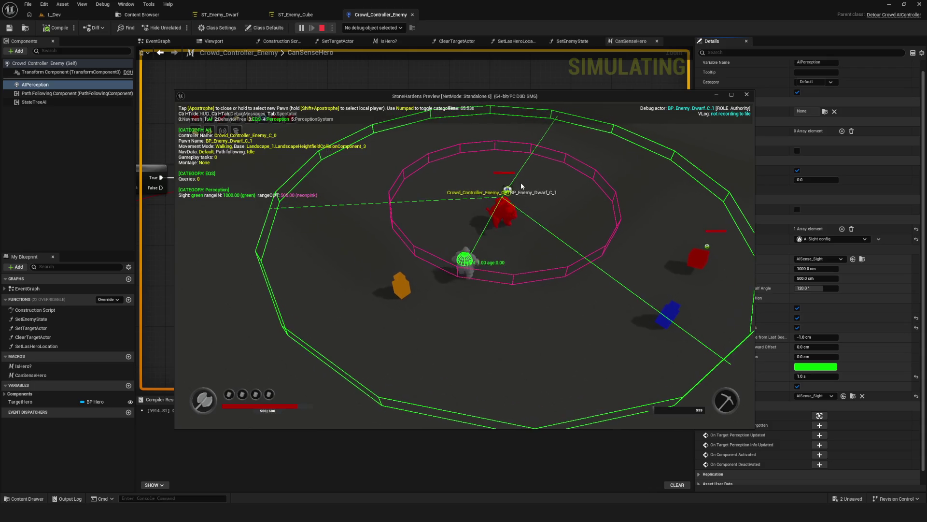
key(Escape)
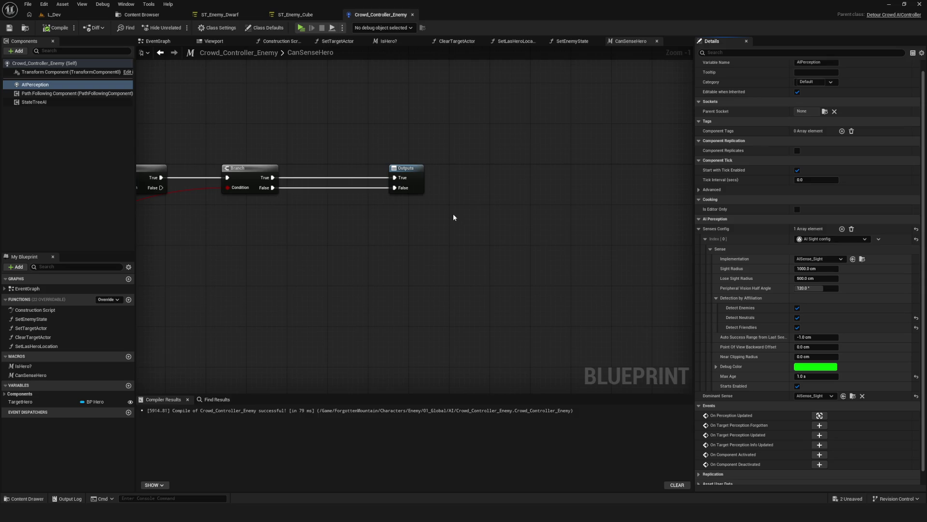
- Switch Senses Config Index 0 to AI Hearing config, then save and compile
click(821, 239)
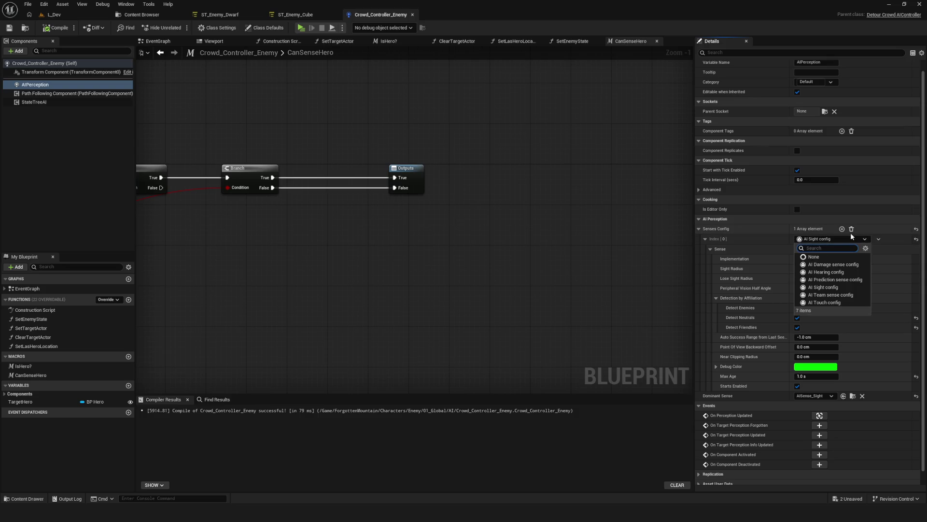
click(841, 273)
key(ctrl+s)
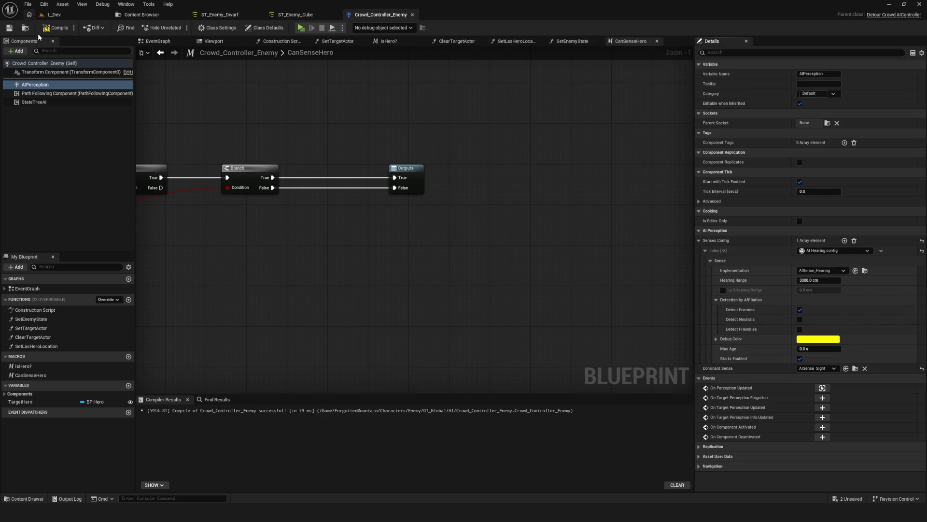
click(50, 30)
- Set Hearing Range to 1000 cm and Max Age to 1.0 s, compile, and launch the game
click(821, 280)
text(1000)
key(Return)
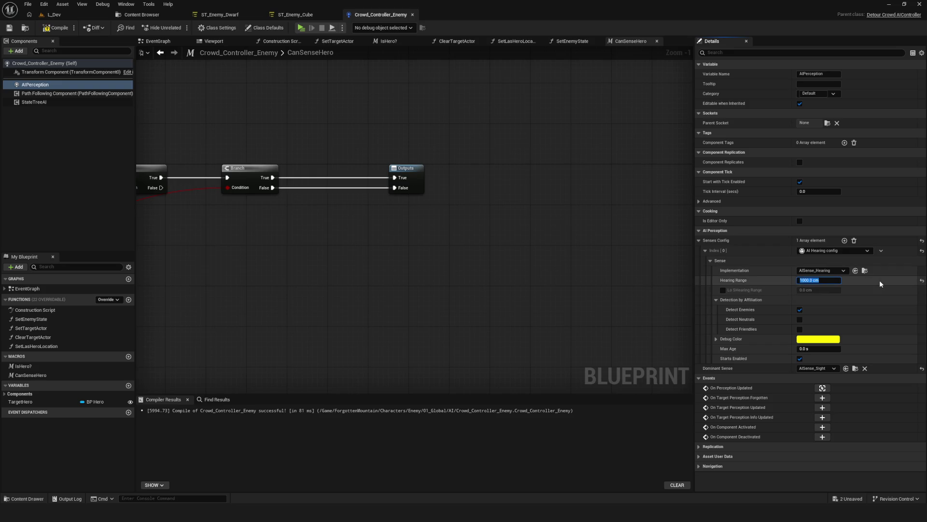
click(829, 362)
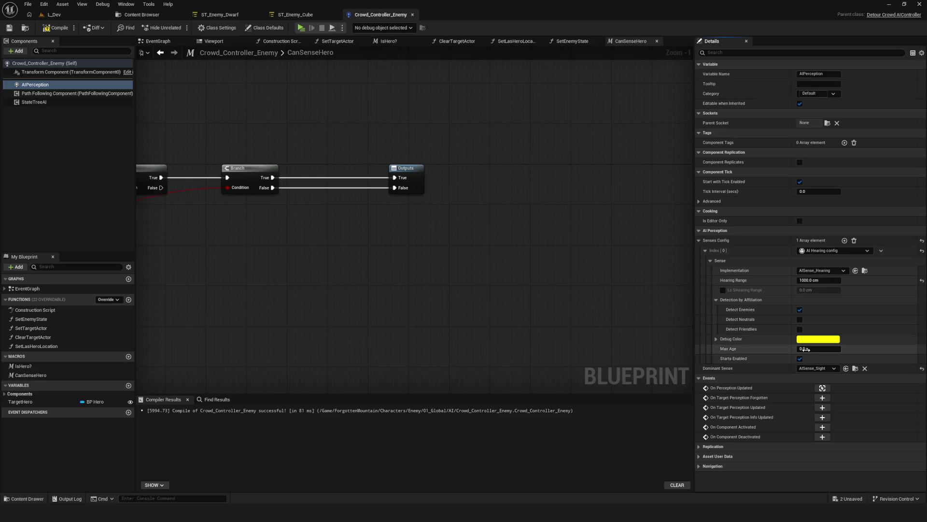
text(1)
key(Return)
click(56, 28)
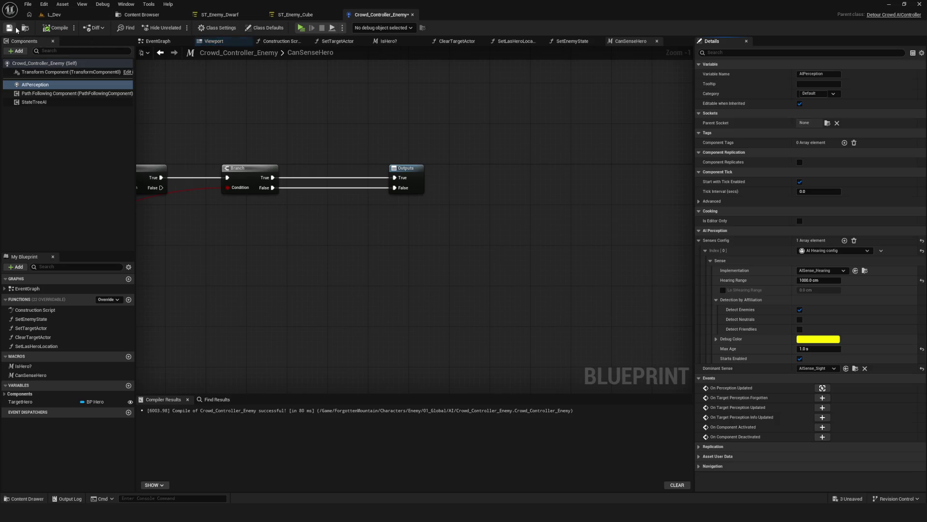
drag(210, 97, 416, 160)
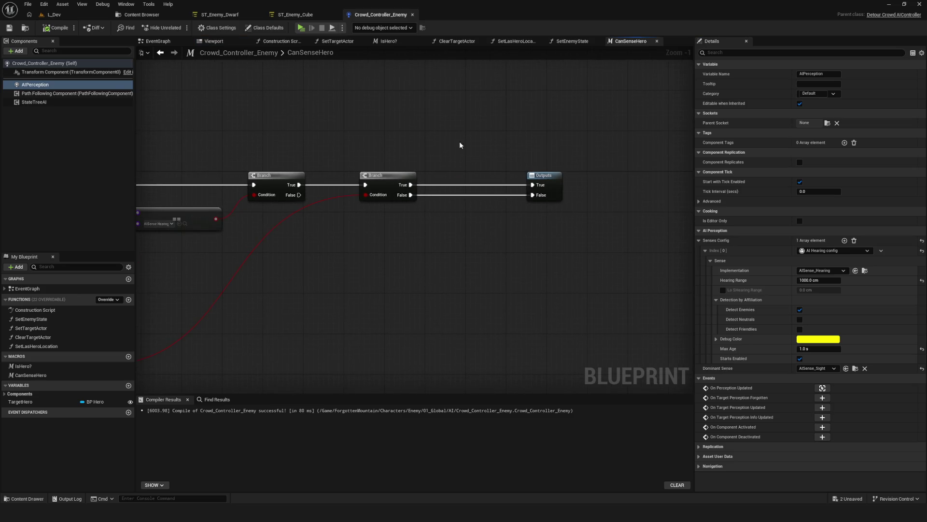
click(300, 27)
click(485, 218)
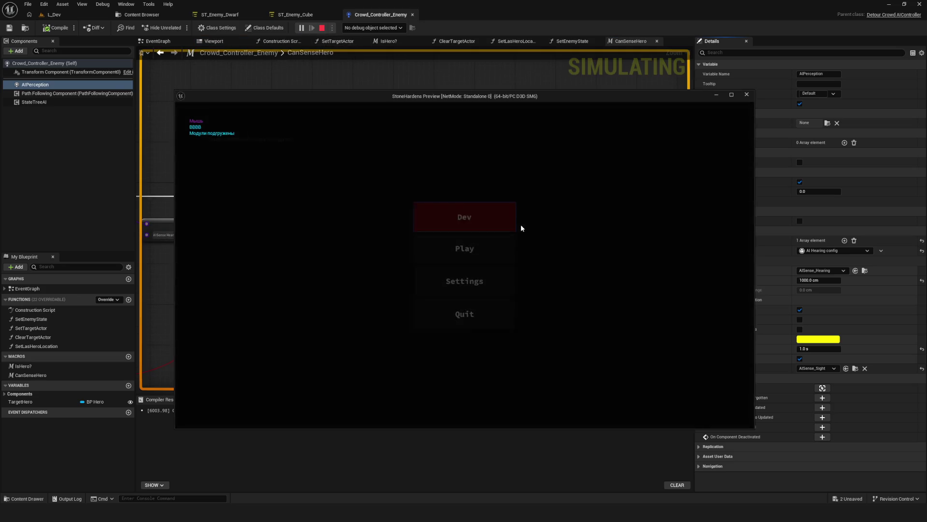
- Show the AI debug overlay, walk the hero toward the hearing ring, stop, and tick Detect Neutrals
key(w)
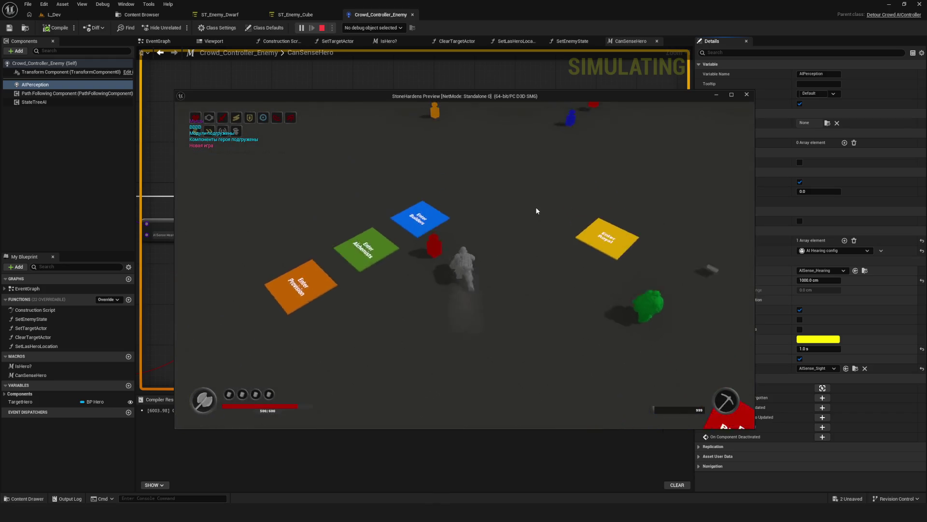
key(apostrophe)
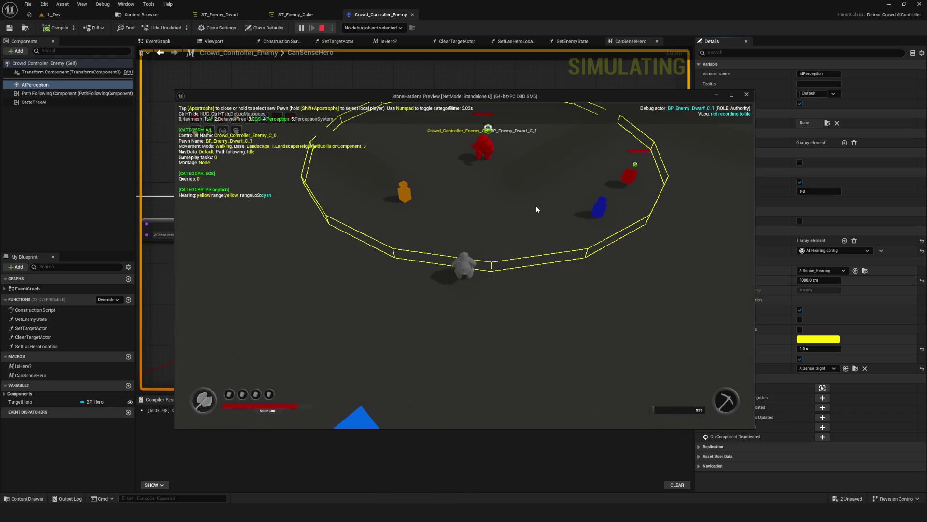
key(w)
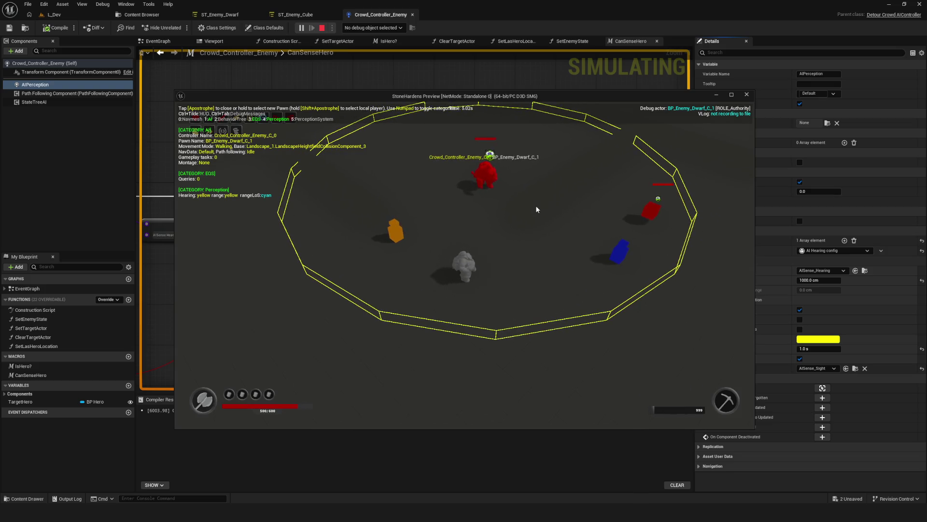
key(w)
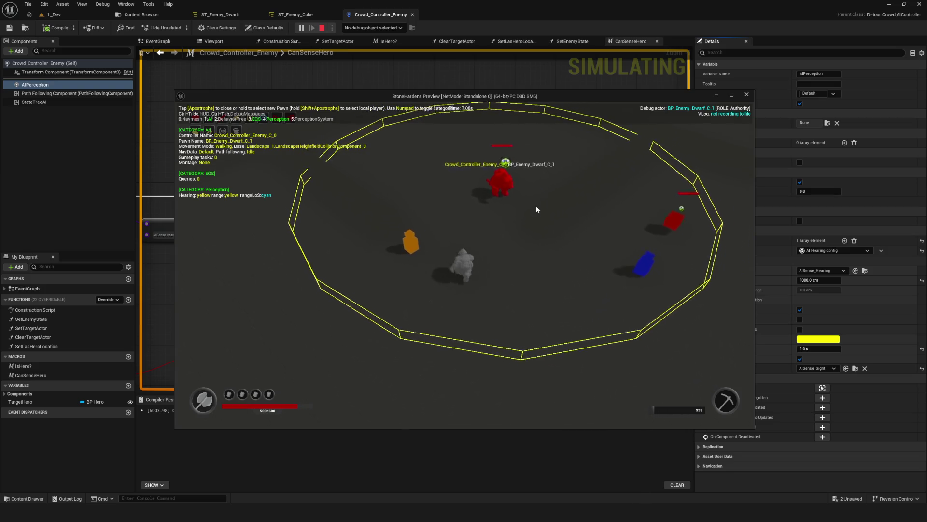
key(w)
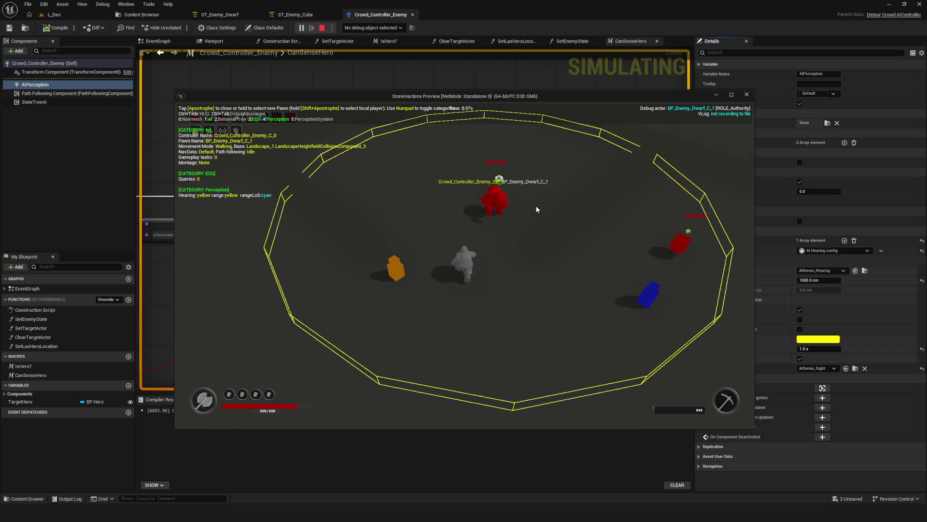
key(Escape)
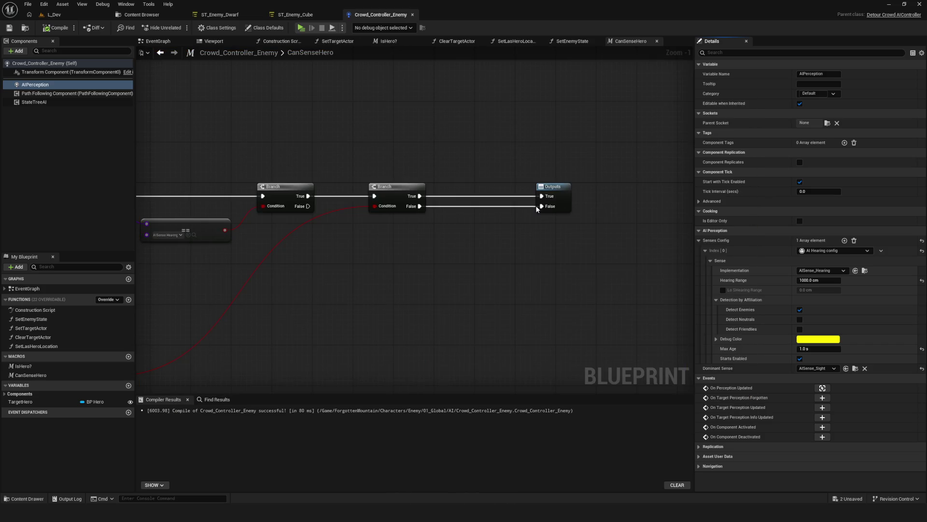
click(800, 319)
- Tick Detect Friendlies for hearing, then play-test walking past the hearing ring with the debug overlay
click(800, 328)
key(alt+p)
click(486, 216)
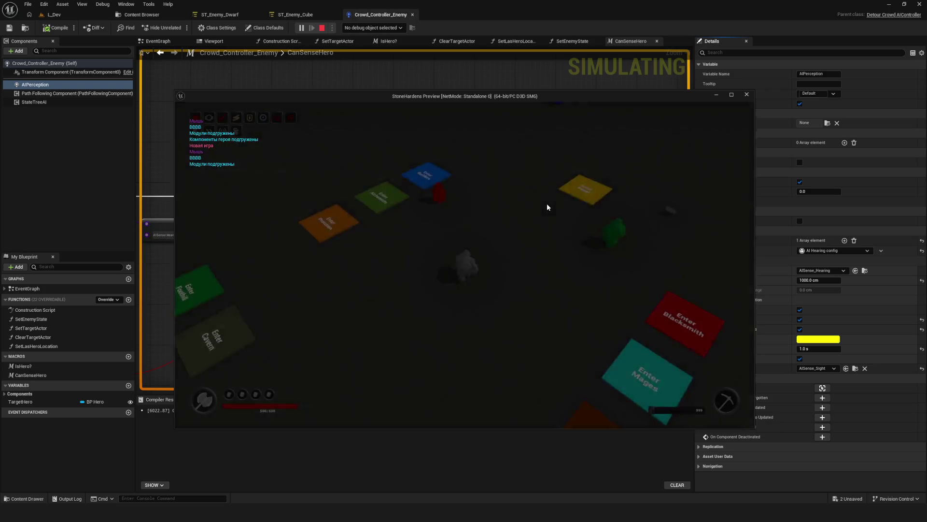
key(apostrophe)
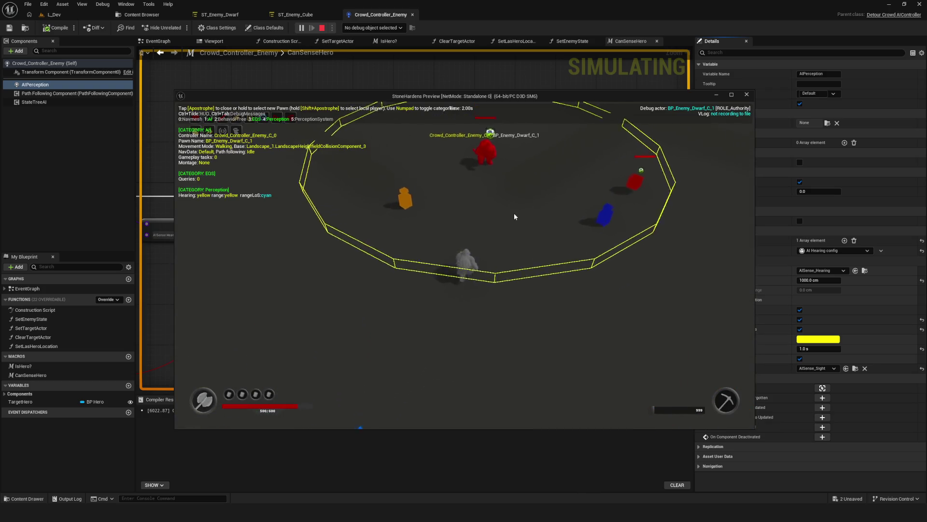
key(w)
key(w)
key(w)
key(w)
key(w)
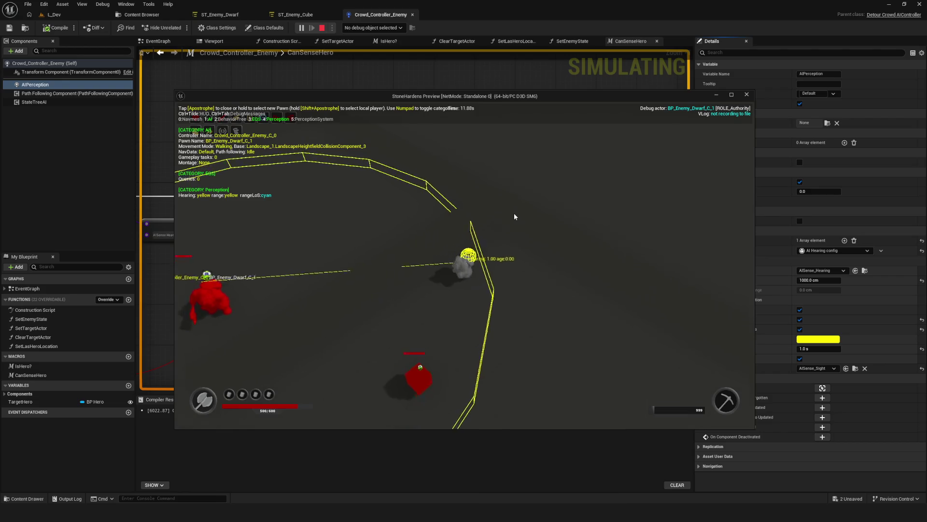
key(w)
key(w)
key(w)
key(d)
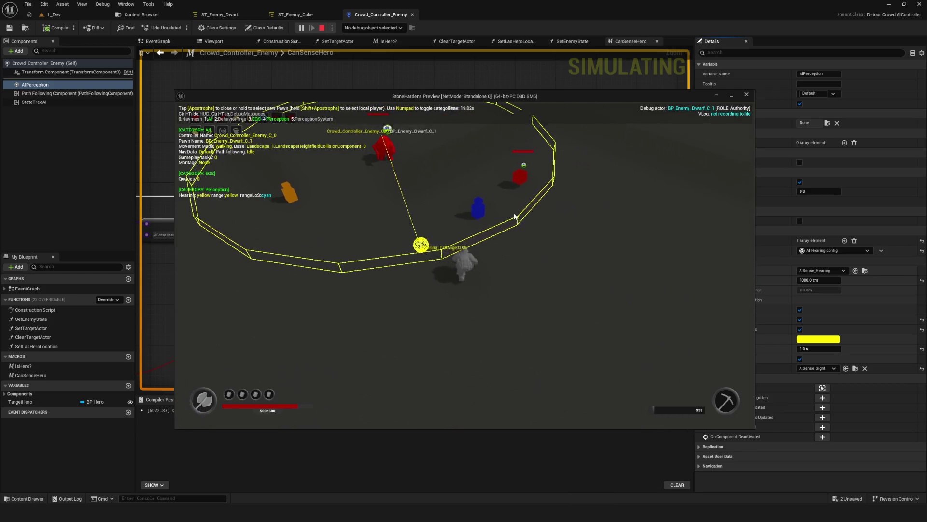
key(Escape)
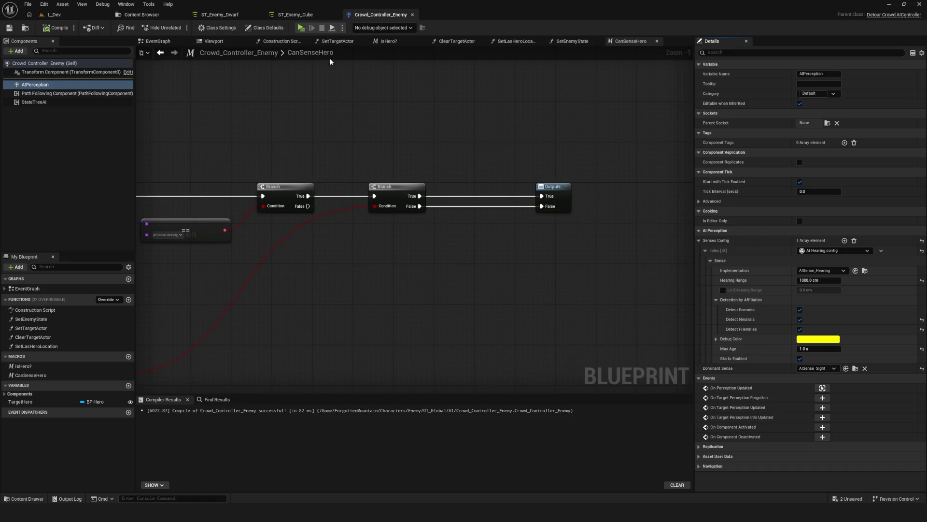
click(301, 28)
- Enter the Dev level, check the AI debug overlay, then end the test to return to CanSenseHero
click(493, 216)
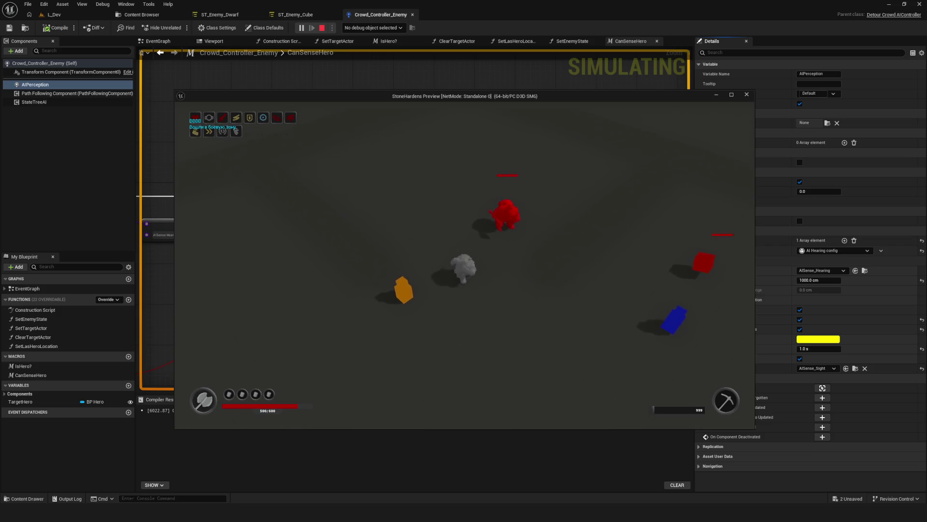
key(apostrophe)
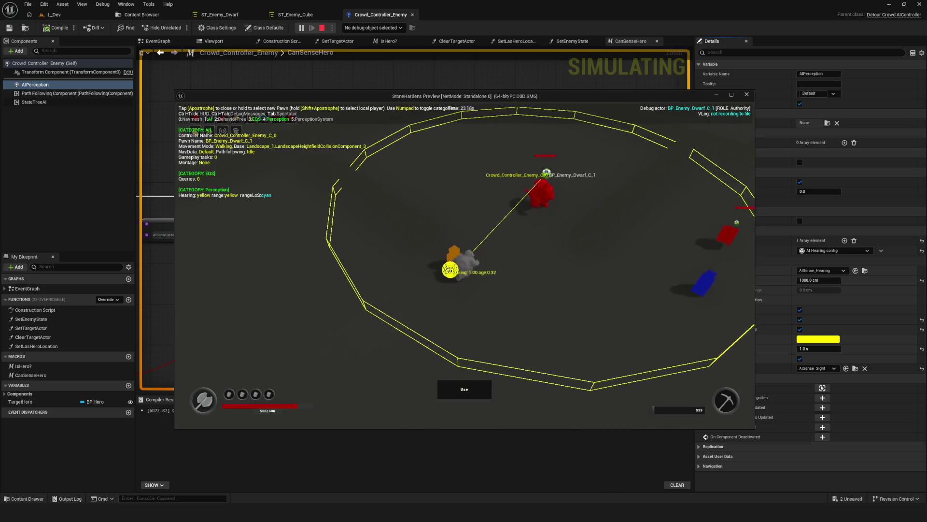
key(Escape)
- Pan through the CanSenseHero macro graph, inspecting the loop, Break AIStimulus and comparison nodes
scroll(565, 191, down, 3)
scroll(565, 191, up, 5)
drag(372, 66, 615, 208)
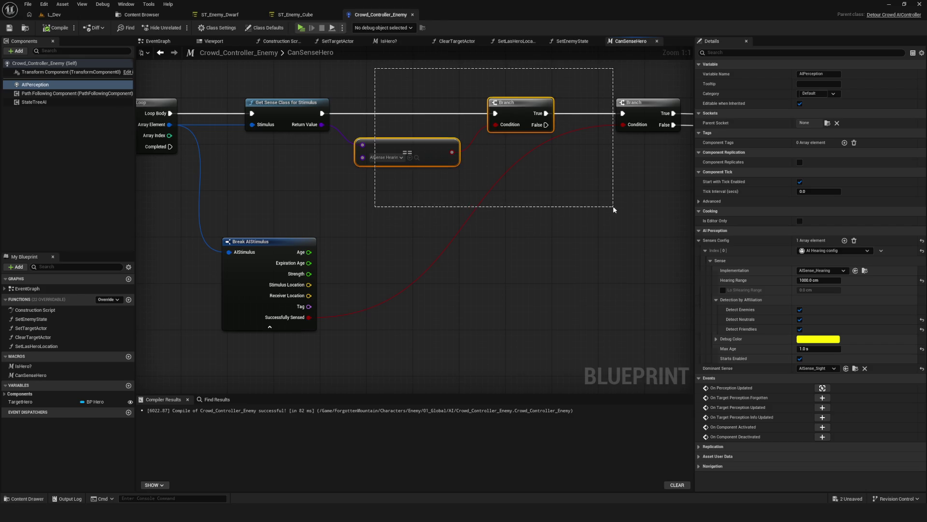
drag(430, 223, 867, 214)
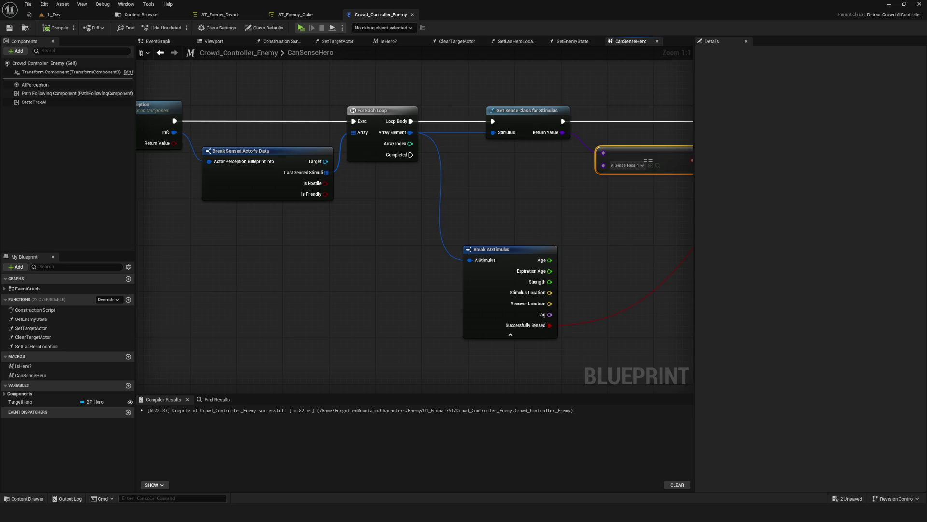
click(512, 250)
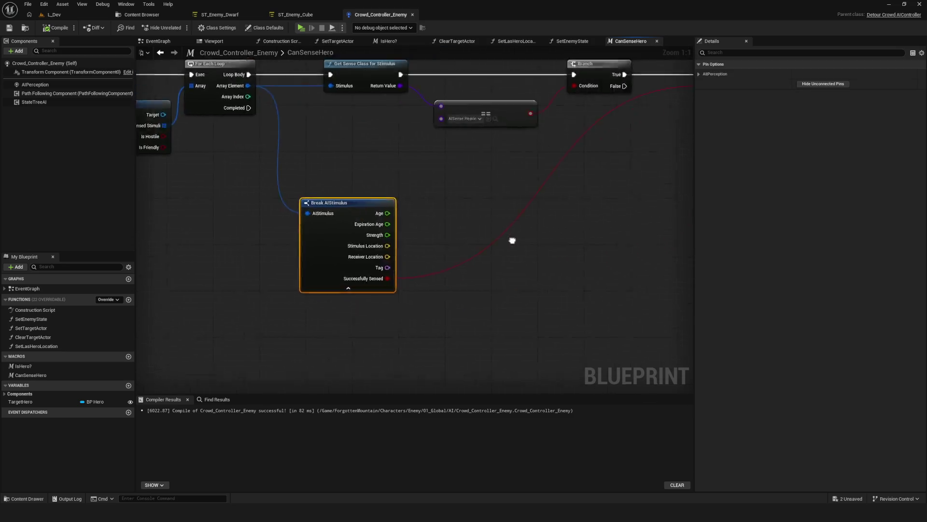
mouse_move(589, 139)
mouse_down()
mouse_move(423, 164)
mouse_move(687, 138)
mouse_up()
- Select the Branch and == comparison nodes, then switch to the controller's EventGraph
drag(568, 207, 390, 214)
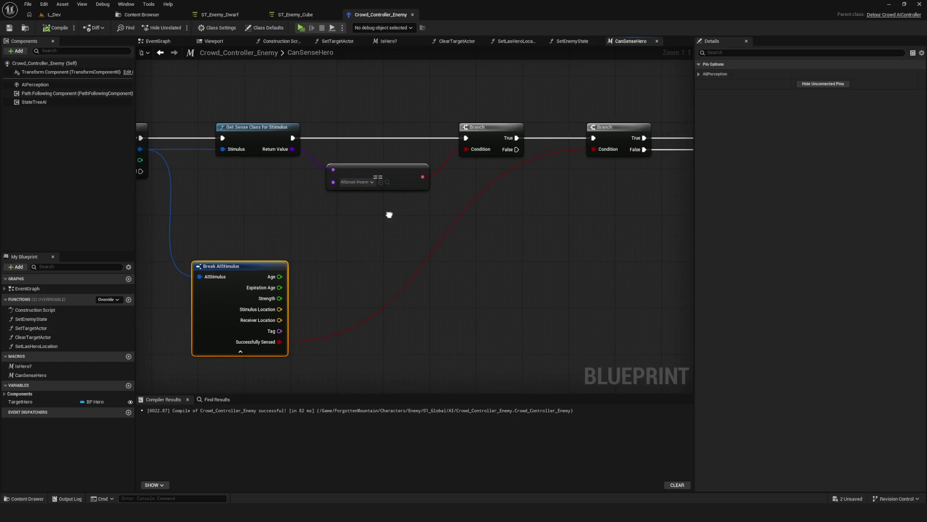
drag(466, 62, 563, 161)
drag(656, 116, 564, 219)
drag(341, 117, 395, 248)
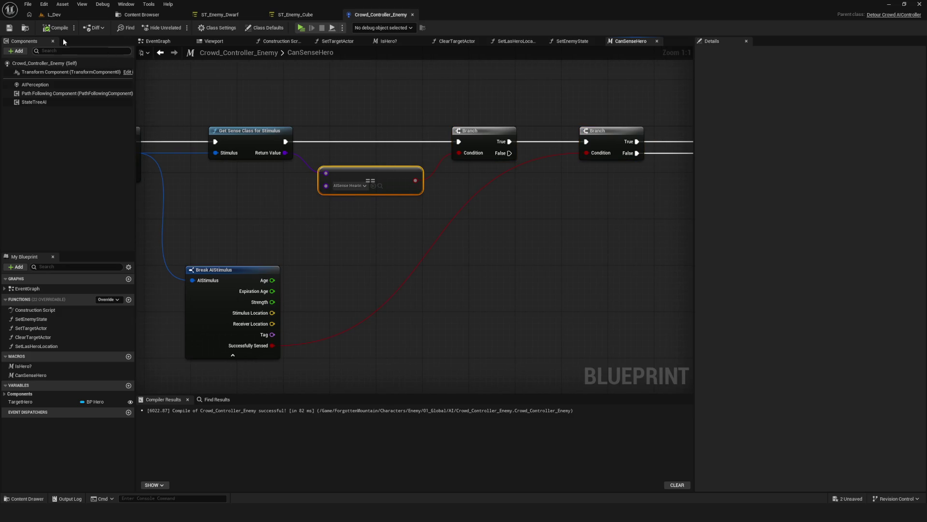
click(153, 41)
- Move the Can Sense Hero node left and bring the On Possess and perception events into view
drag(358, 185, 307, 184)
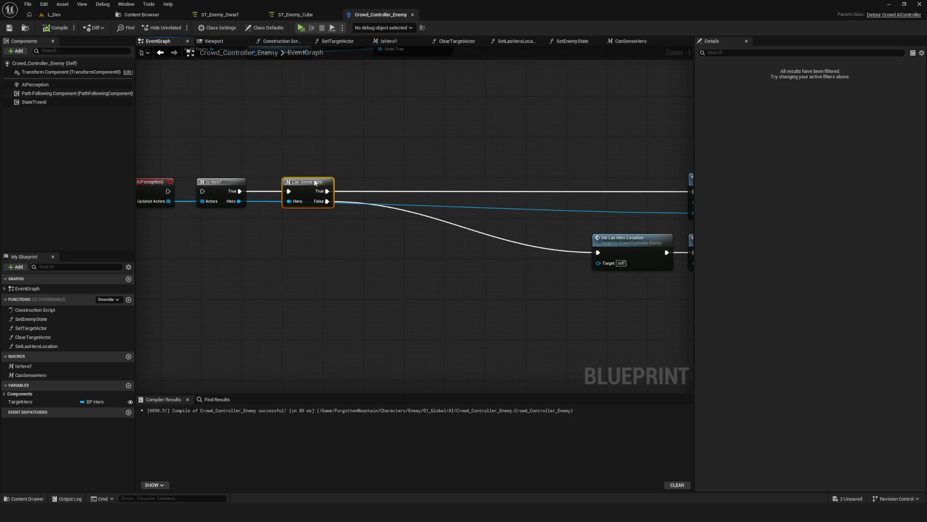
scroll(477, 241, down, 4)
scroll(463, 245, up, 2)
mouse_move(462, 245)
mouse_down()
mouse_move(446, 237)
mouse_move(446, 289)
mouse_move(466, 253)
mouse_up()
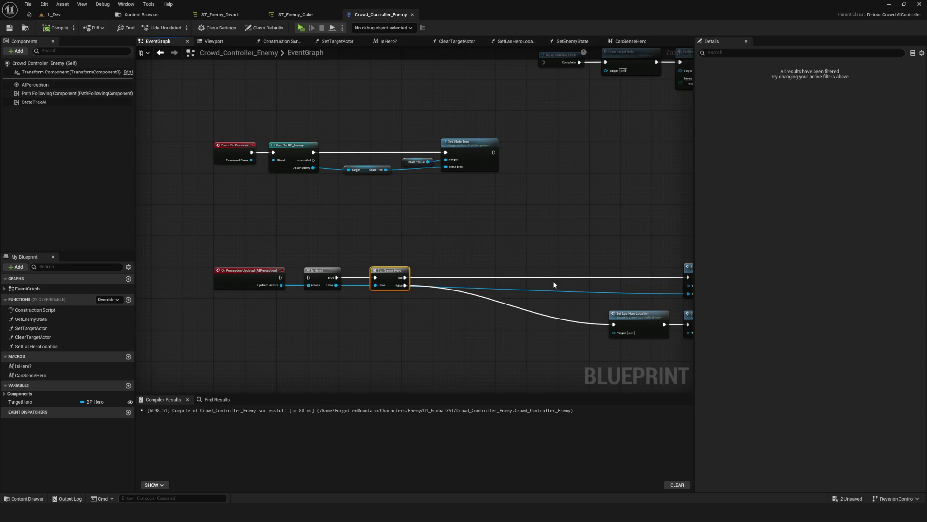
- Select TargetHero, search 'Actor' in its type picker, and choose Actor Object Reference
click(26, 401)
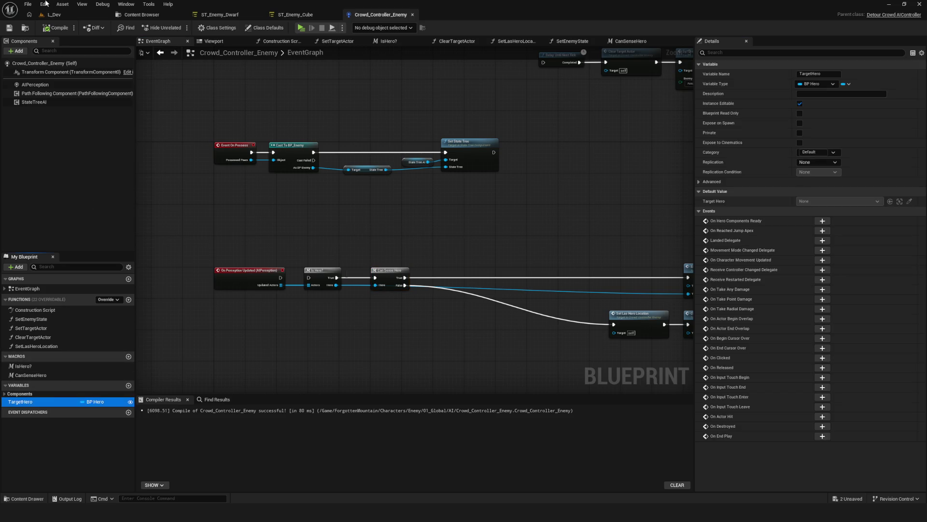
scroll(374, 231, down, 3)
scroll(383, 248, up, 4)
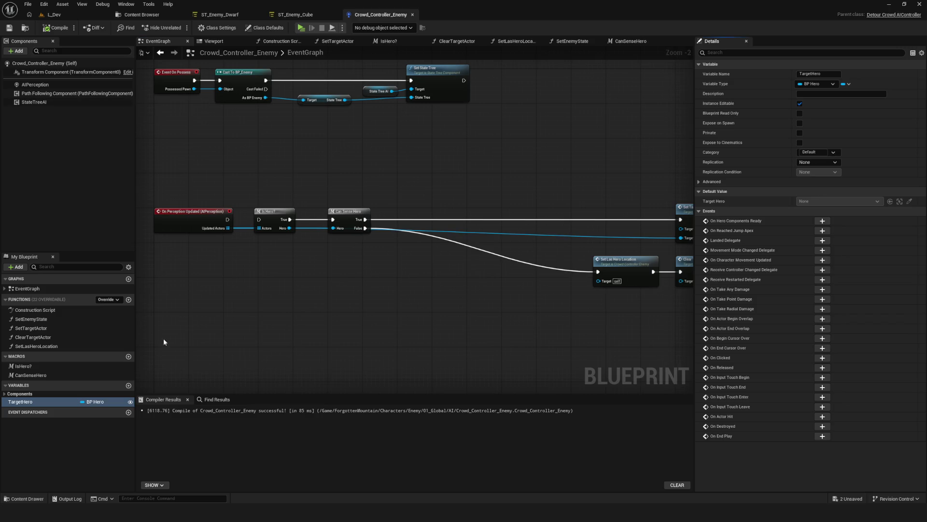
click(94, 401)
text(a)
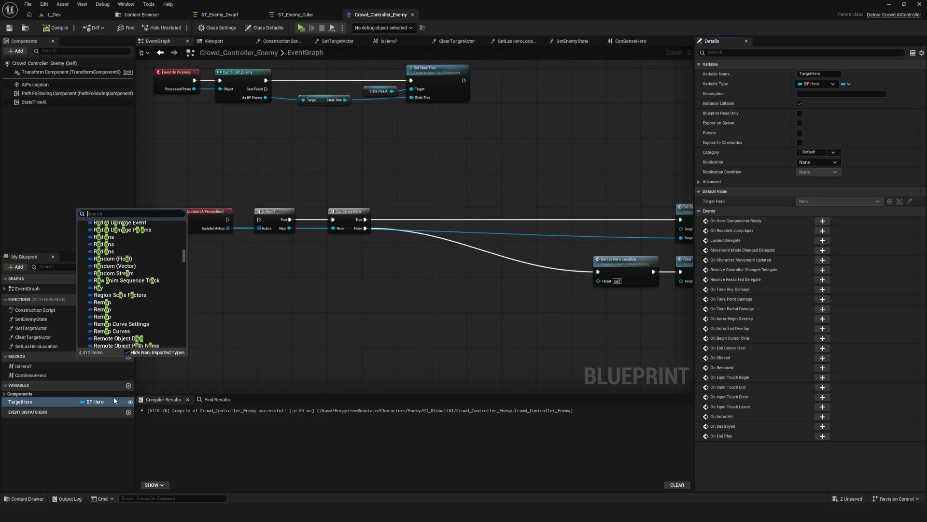
text(cHARA)
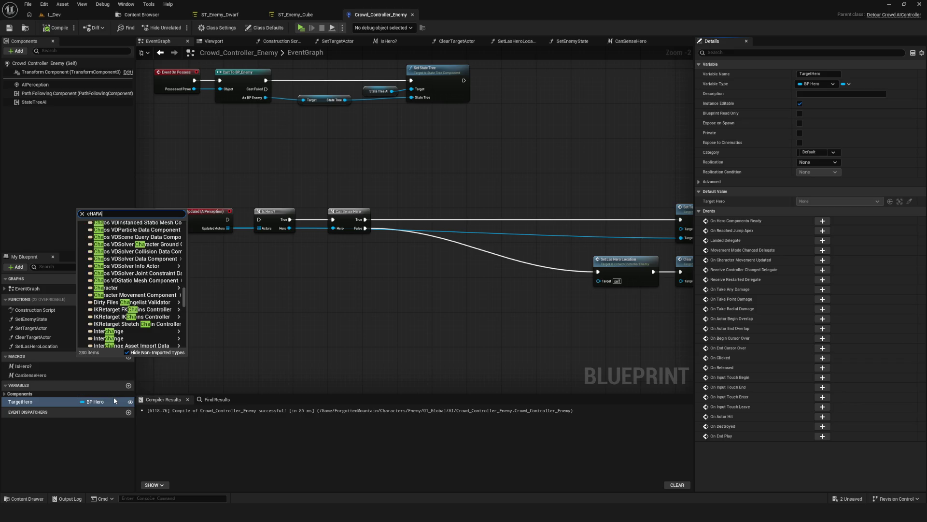
text(CActor)
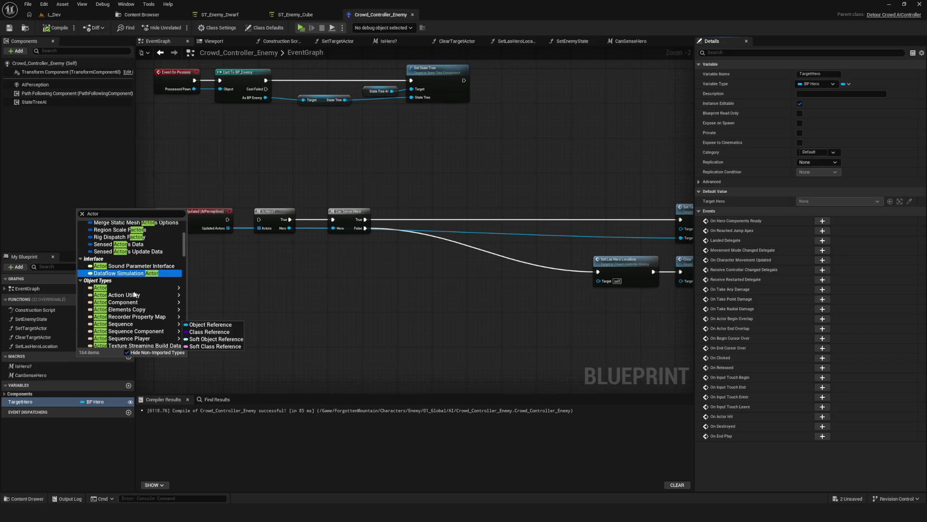
scroll(129, 253, up, 5)
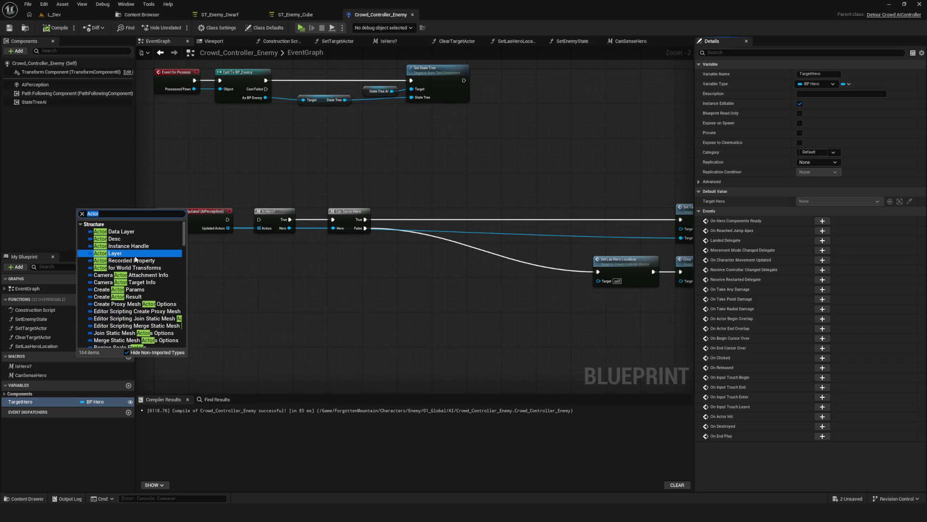
scroll(134, 265, down, 5)
mouse_move(145, 278)
click(216, 279)
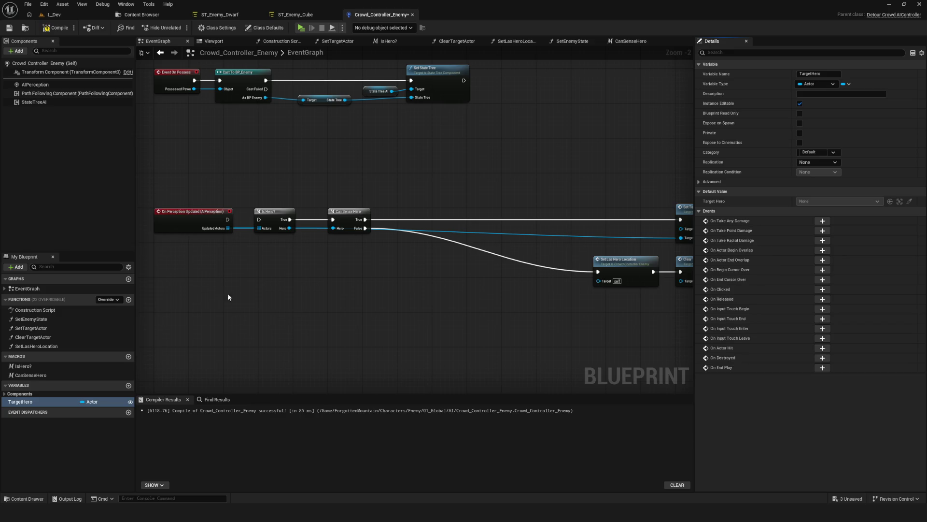
click(28, 399)
scroll(441, 231, up, 3)
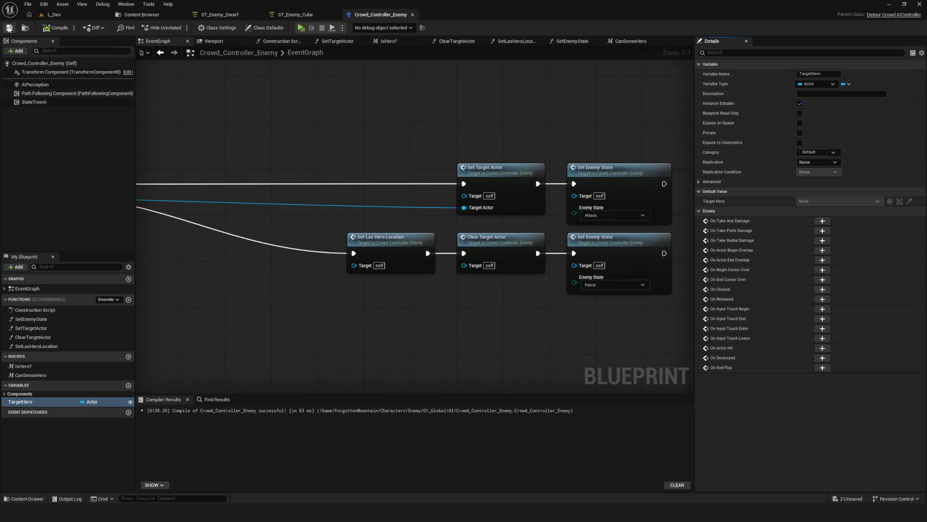
drag(513, 250, 840, 266)
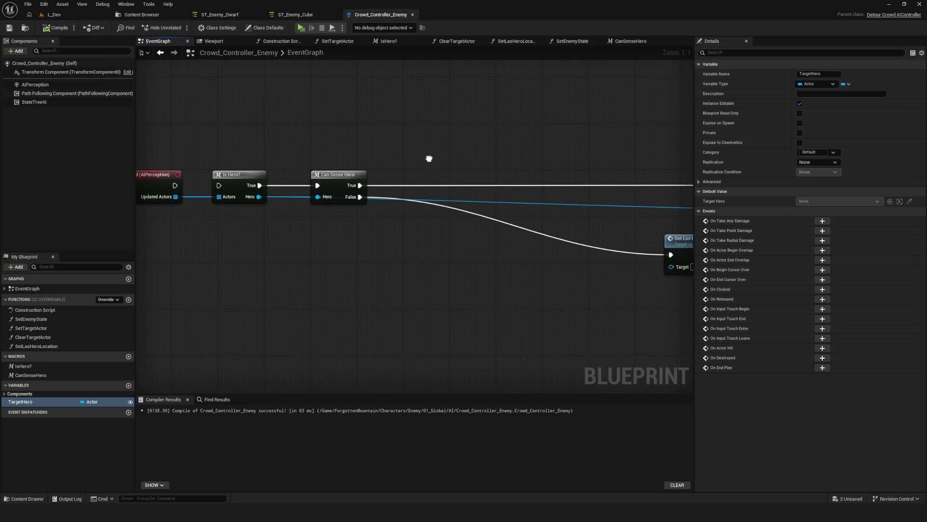
double_click(346, 188)
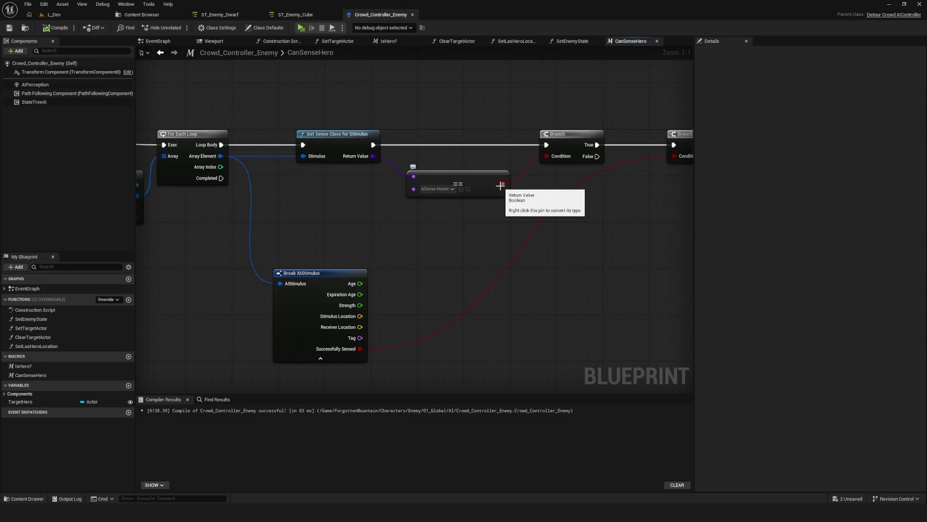
drag(347, 189, 358, 194)
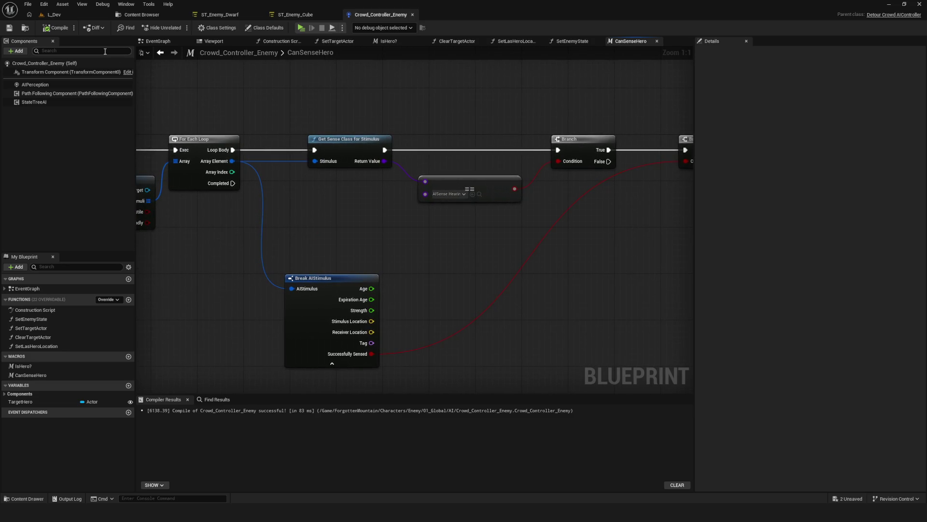
drag(370, 146, 302, 147)
click(161, 54)
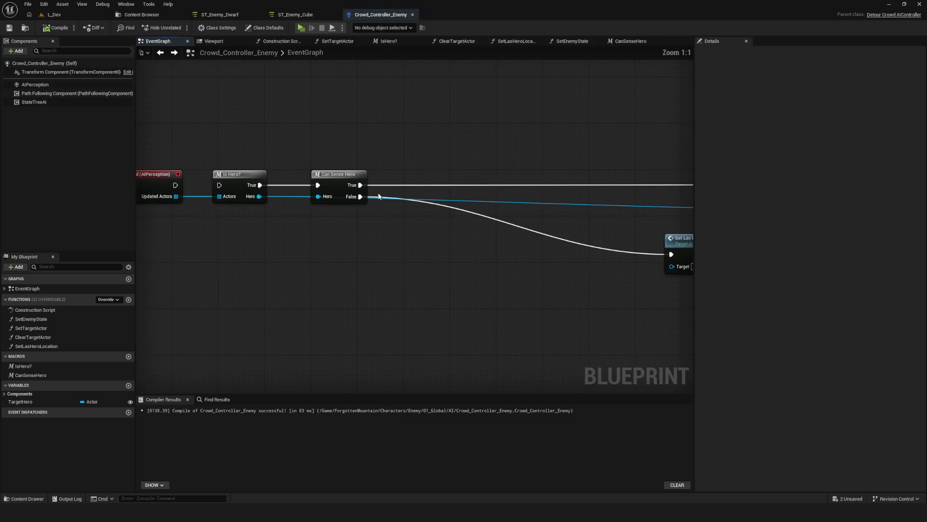
- Add a Print String node on Can Sense Hero's True output and enter its message
drag(360, 185, 428, 179)
text(print)
click(455, 210)
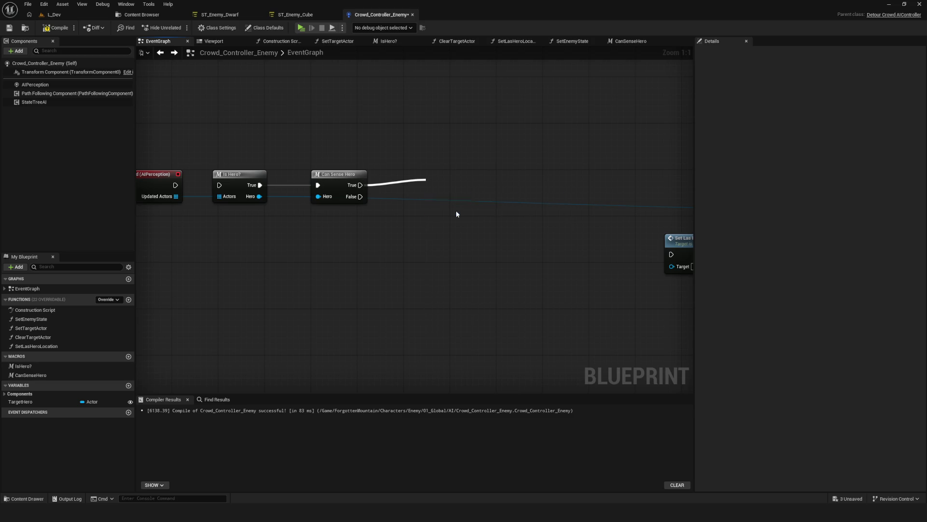
mouse_move(443, 179)
mouse_down()
mouse_move(521, 179)
mouse_move(492, 189)
mouse_up()
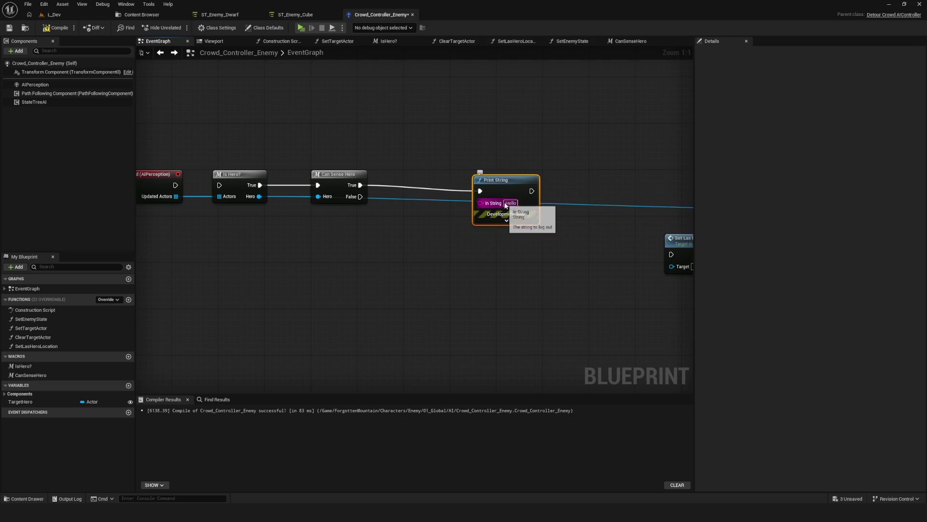
text(Cri)
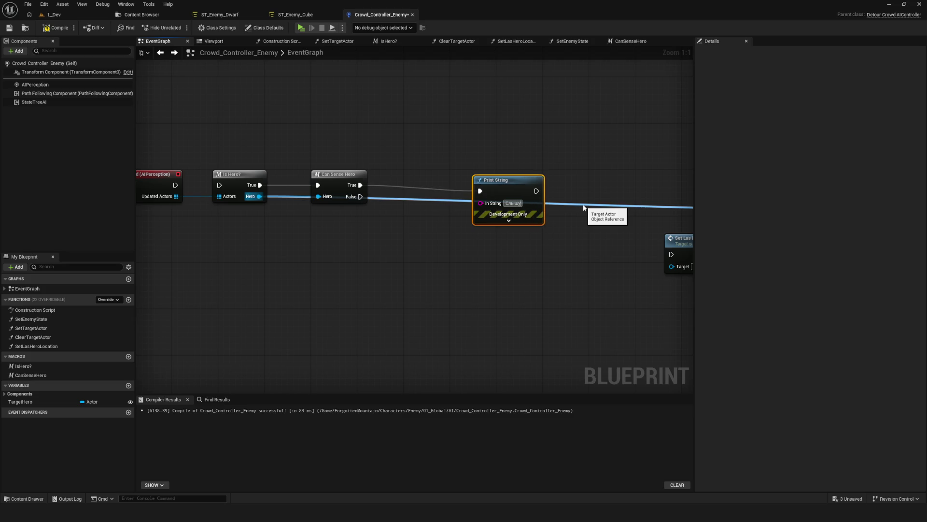
- Duplicate the Print String, wire it to the False output with 'Не слышу', then save and compile
key(ctrl+c)
key(ctrl+v)
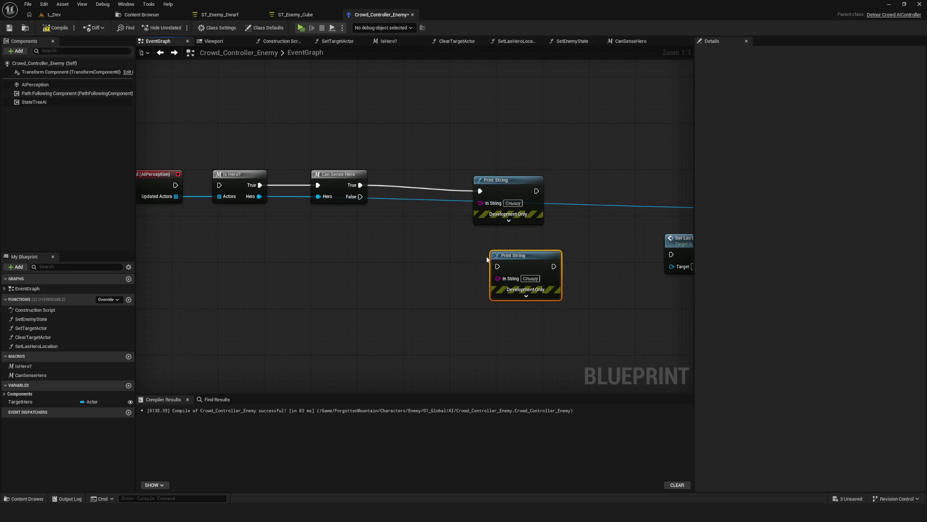
drag(361, 198, 497, 266)
text(Не слышу)
key(Return)
key(ctrl+s)
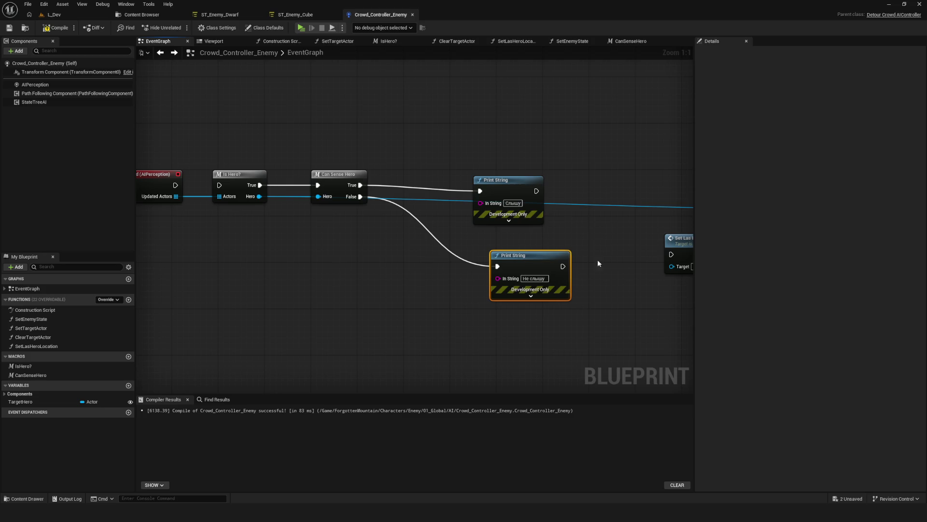
click(47, 30)
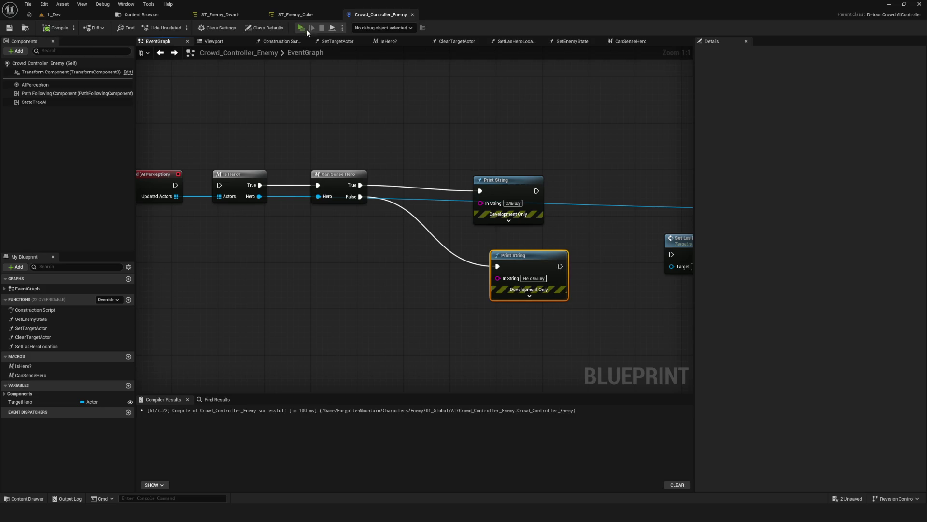
- Play-test the game to see the hearing debug messages, then stop the preview
click(302, 28)
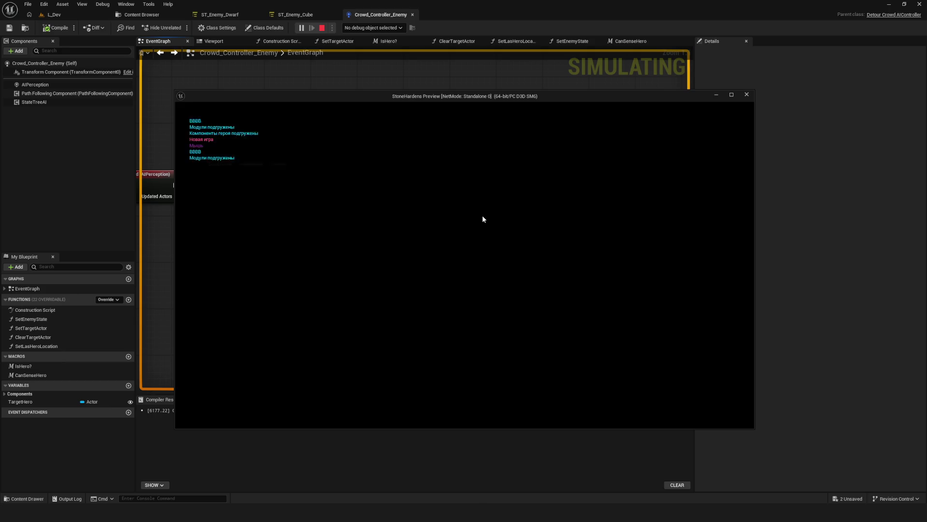
key(w)
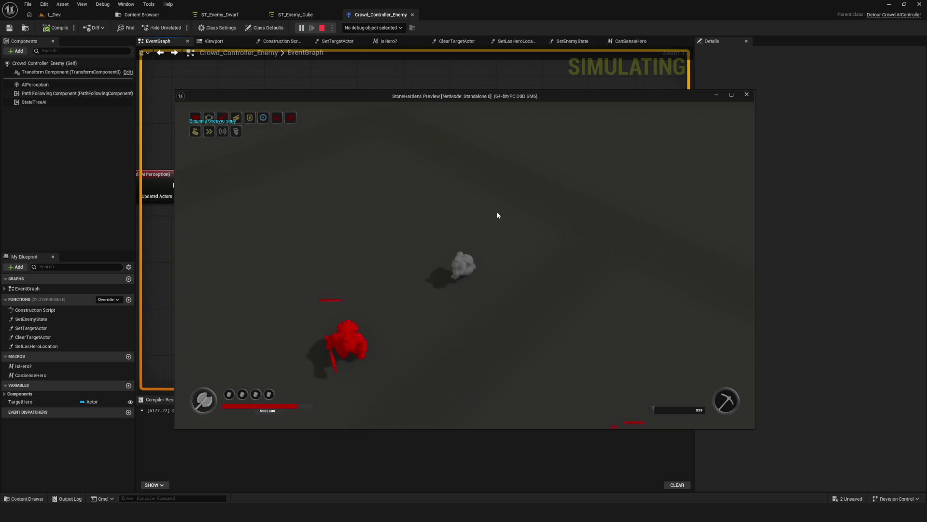
key(Escape)
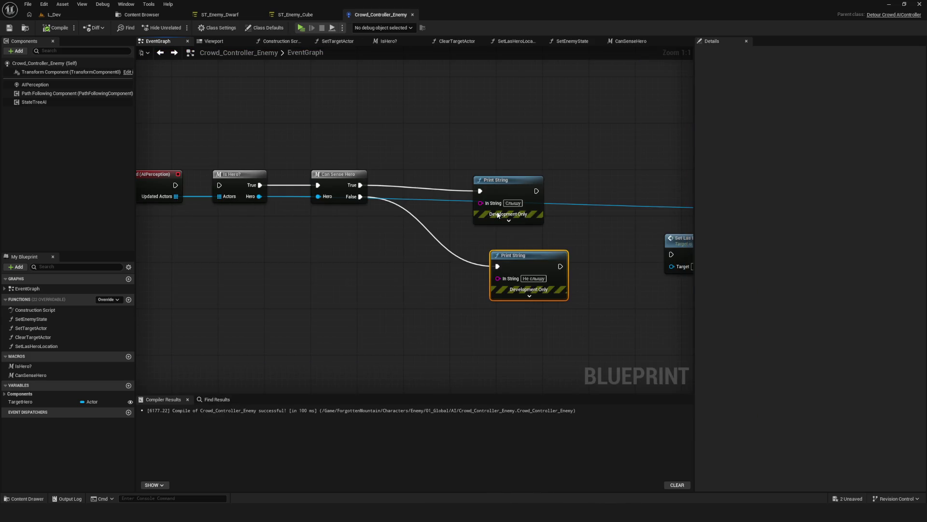
- Nudge the upper Print String node and pan toward Set Las Hero Location
drag(507, 180, 524, 174)
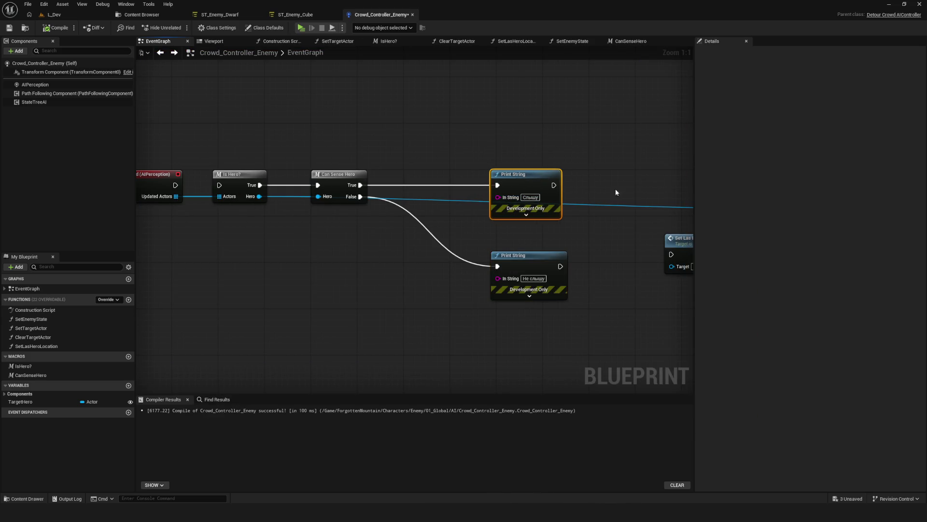
right_click(436, 164)
mouse_move(386, 174)
mouse_down()
mouse_move(246, 192)
mouse_move(520, 185)
mouse_up()
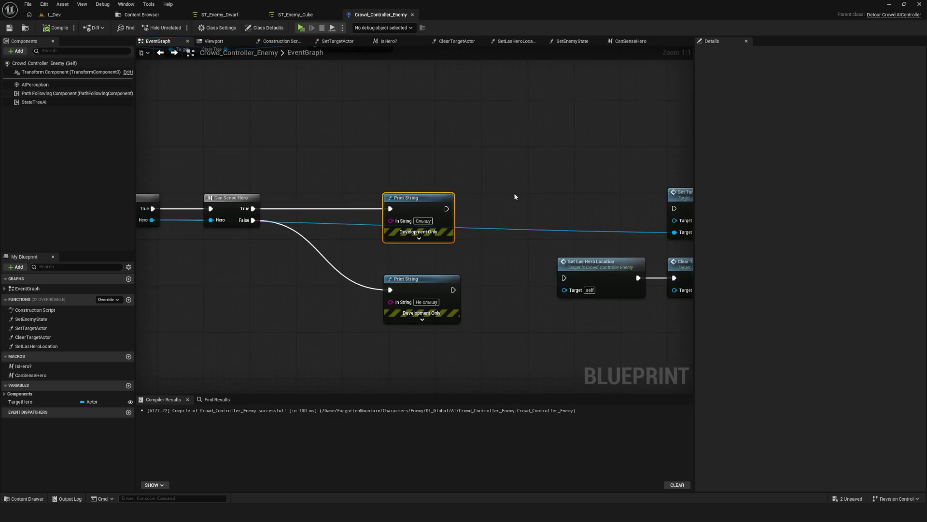
- Recompile, shift both Print String nodes left, and save the enemy controller
scroll(460, 216, down, 2)
scroll(194, 63, up, 2)
click(56, 27)
drag(267, 121, 433, 121)
drag(426, 140, 537, 289)
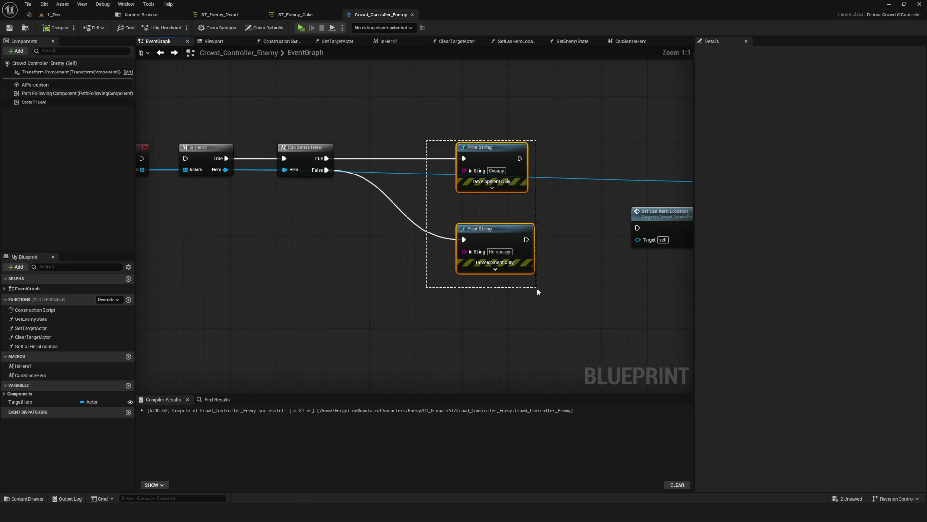
mouse_move(528, 184)
mouse_down()
mouse_move(477, 184)
mouse_move(544, 163)
mouse_up()
key(ctrl+s)
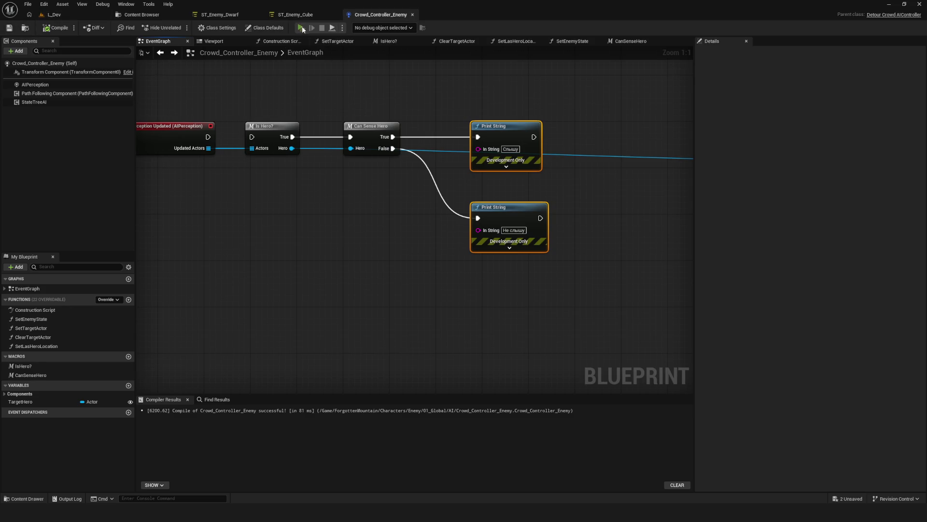
- Start a brief play session, stop it, and save the blueprint again
click(302, 28)
click(746, 94)
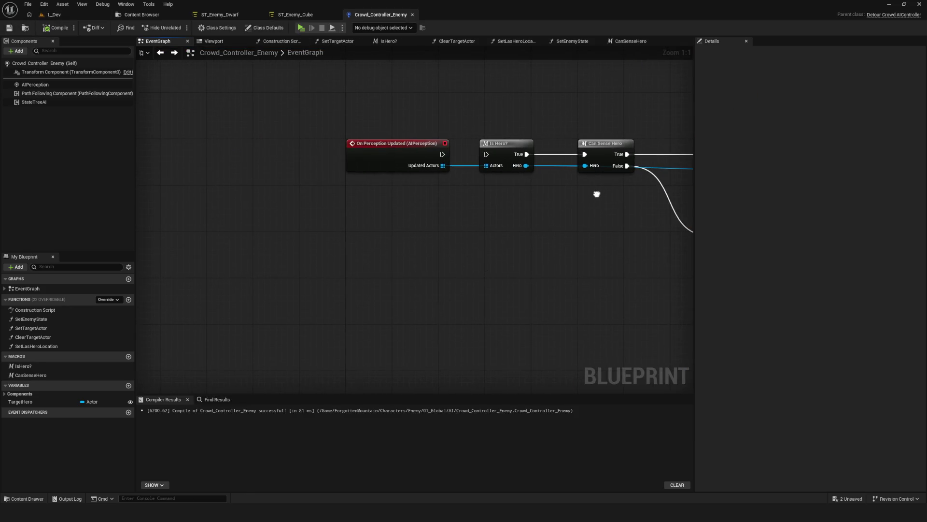
drag(443, 155, 485, 154)
key(ctrl+s)
- Play the Dev level, walking the hero near enemies with WASD to trigger Слышу/Не слышу, then stop
click(301, 27)
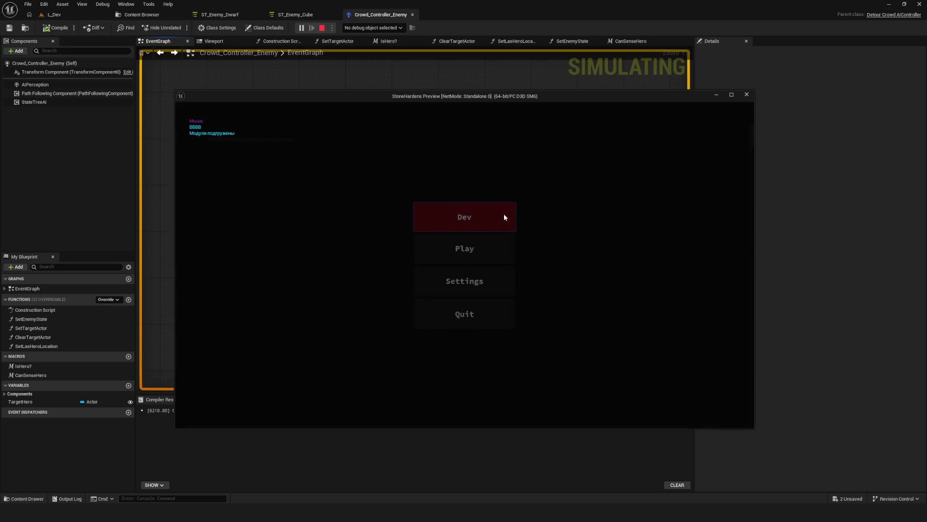
click(506, 217)
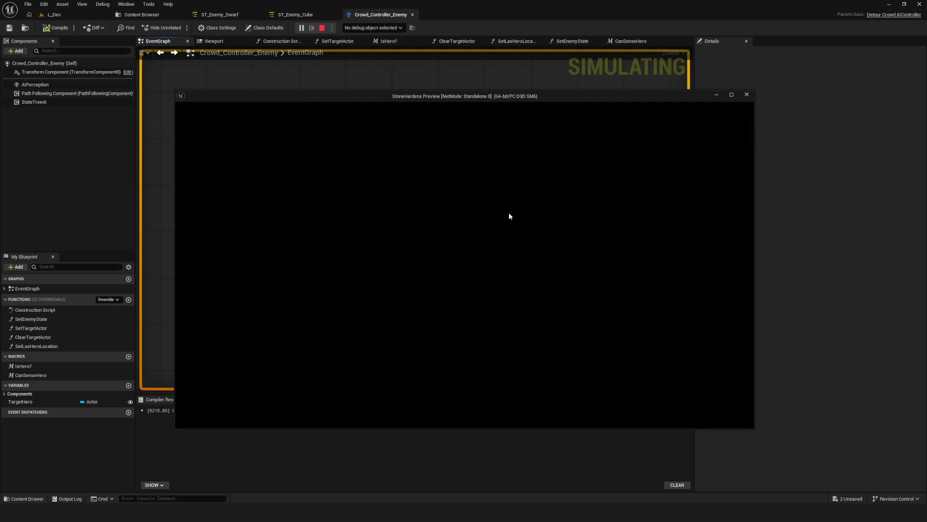
key(w)
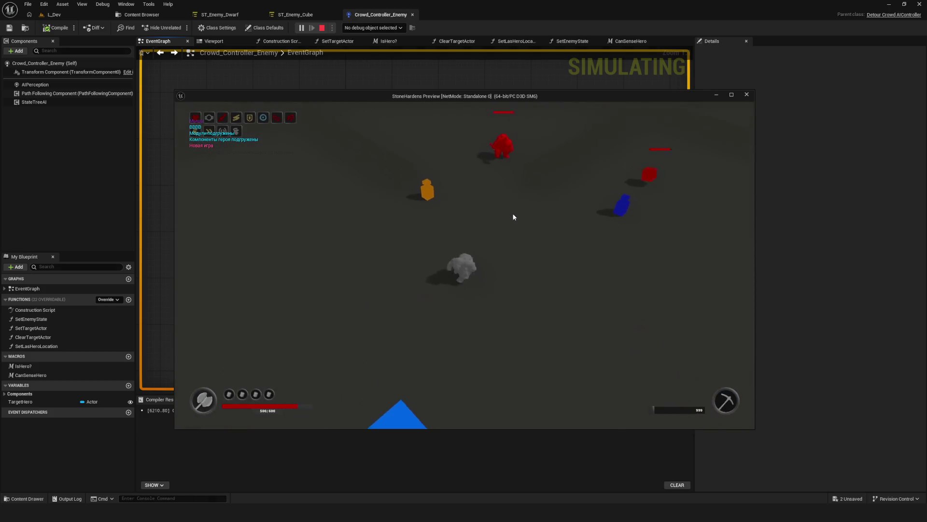
key(a)
key(s)
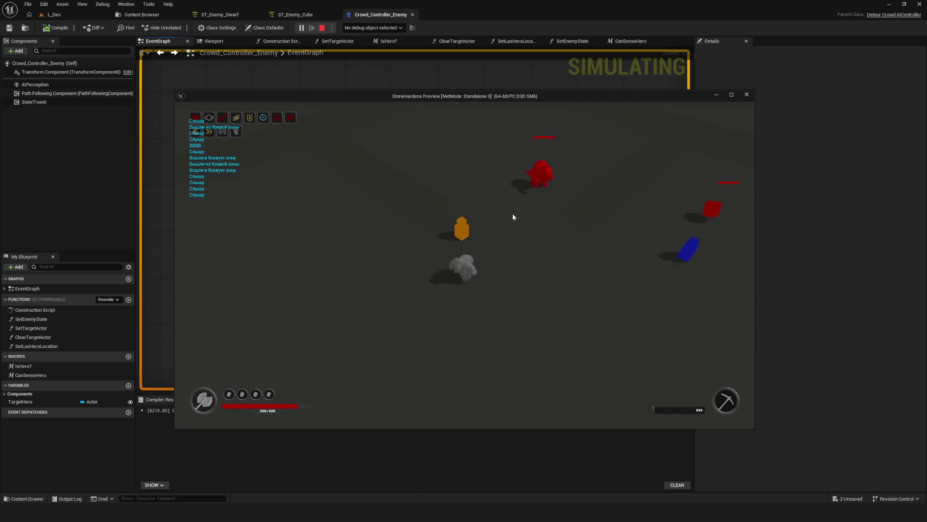
key(d)
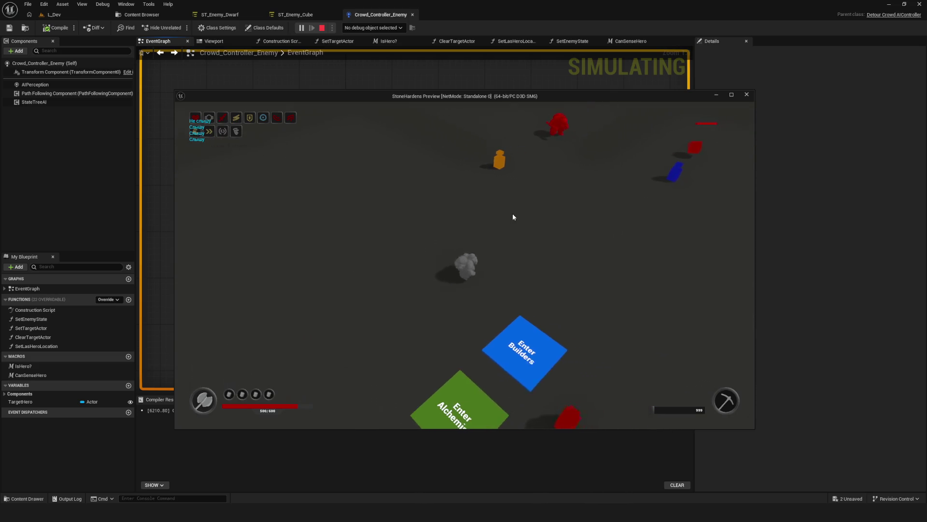
key(w)
key(a)
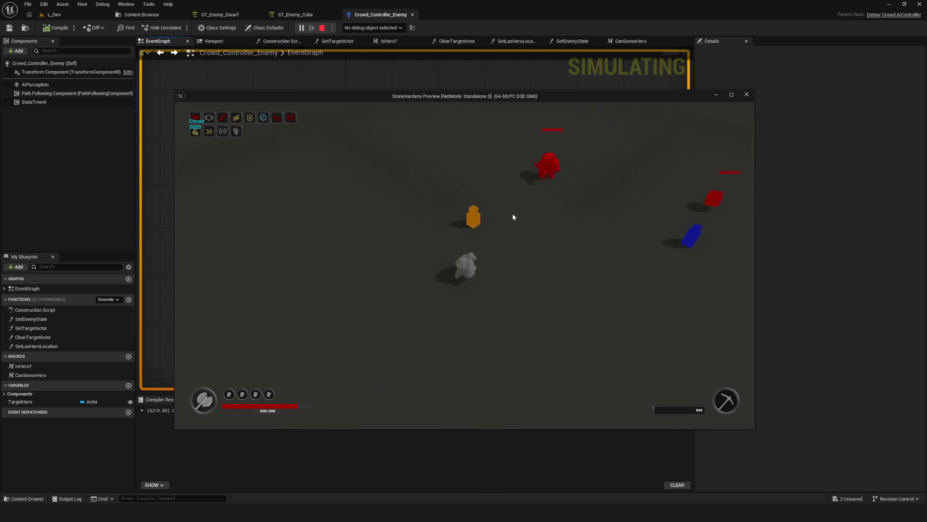
key(d)
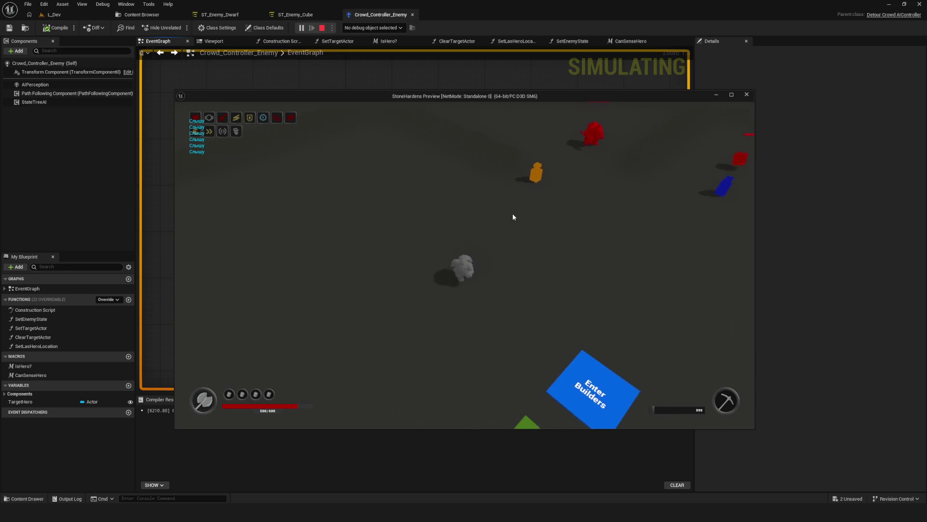
key(w)
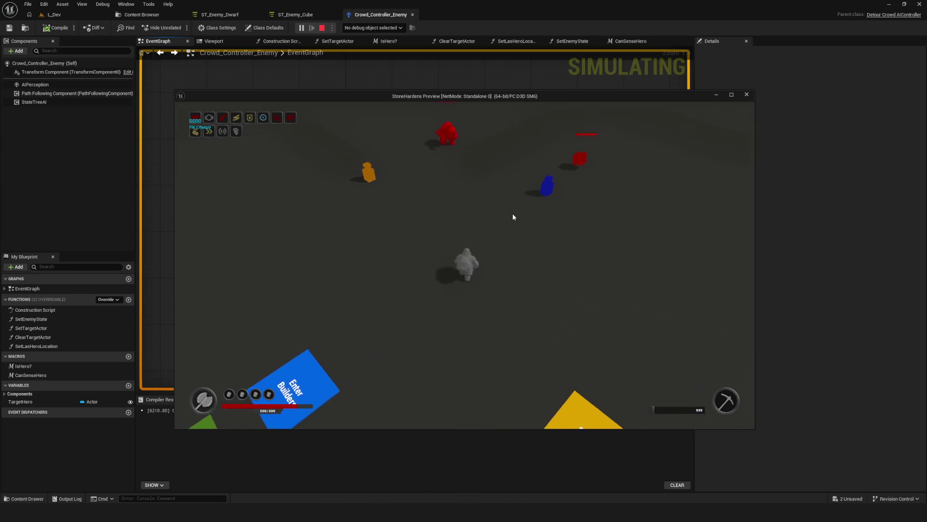
key(a)
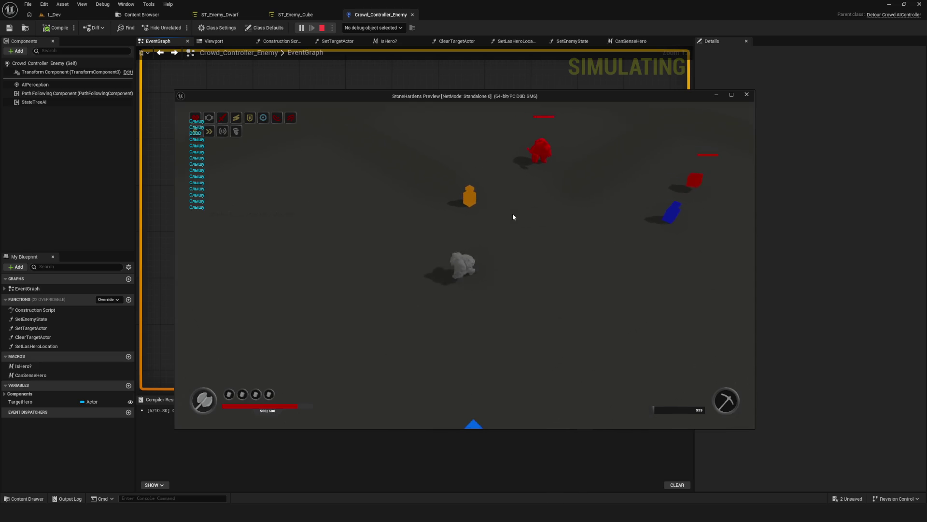
key(d)
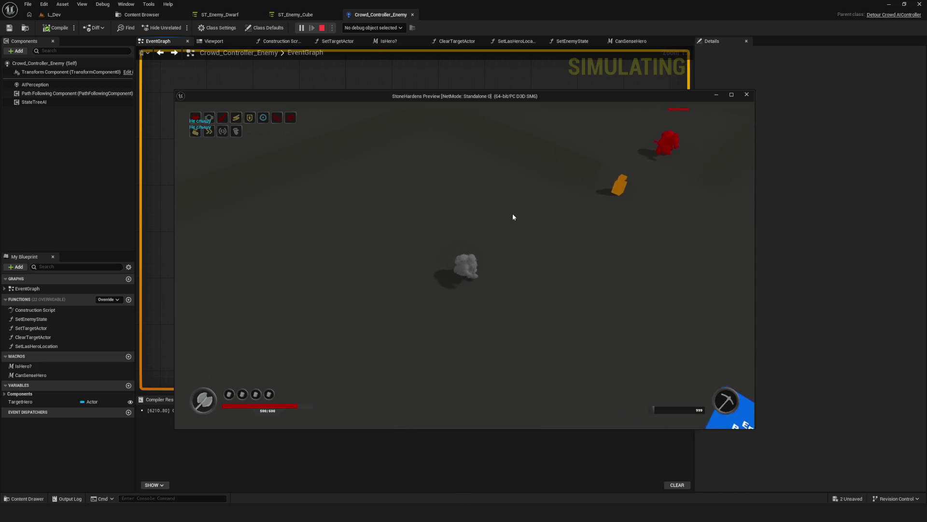
key(w)
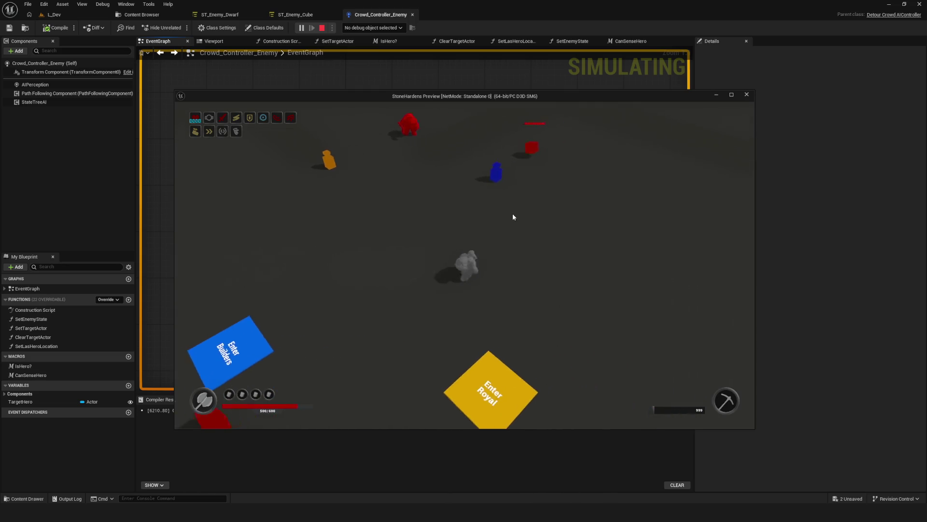
key(s)
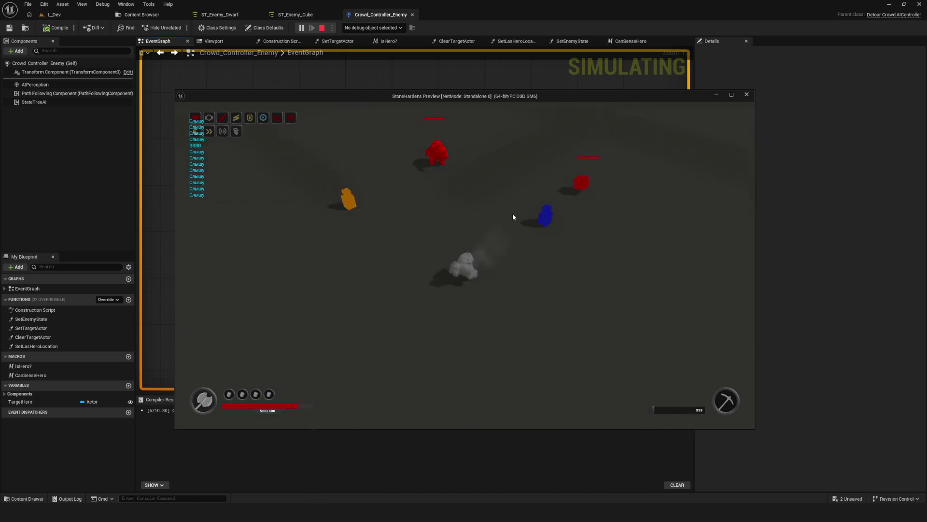
key(w)
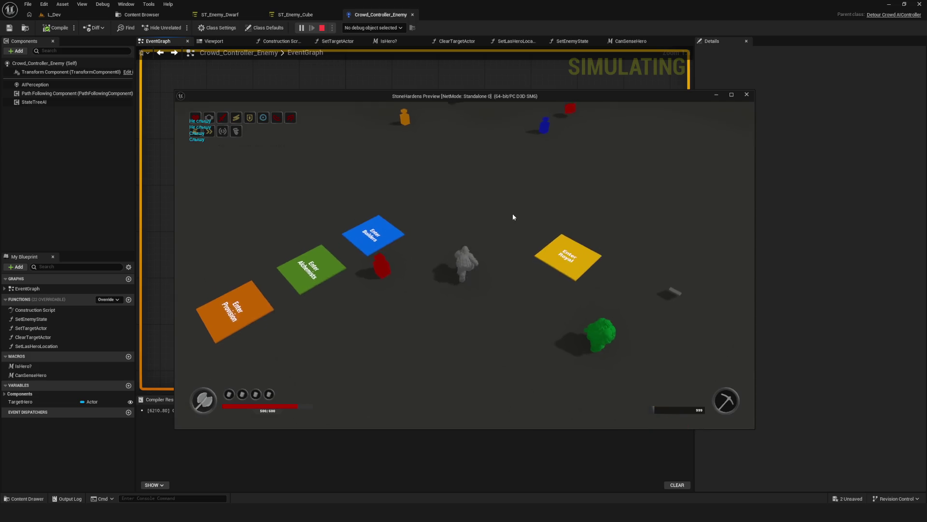
key(a)
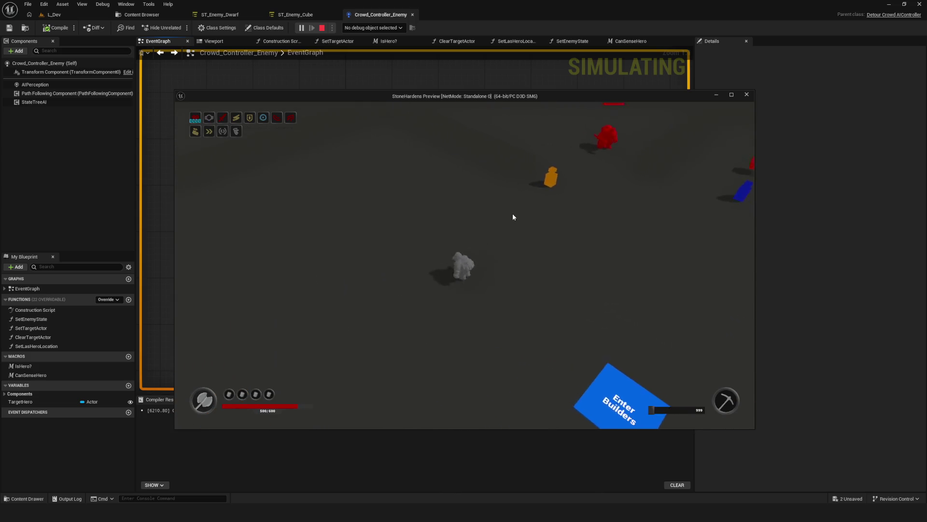
key(d)
key(s)
key(w)
key(s)
key(d)
key(a)
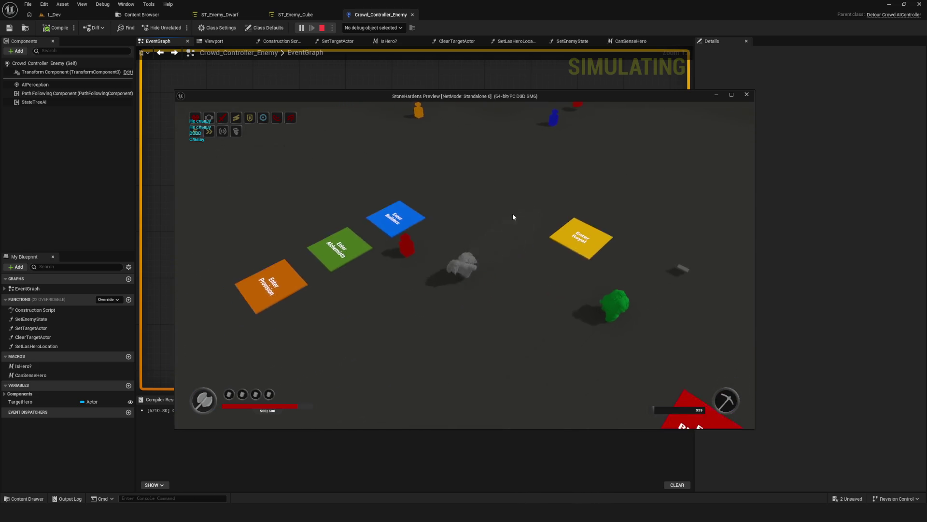
key(Escape)
scroll(461, 250, down, 4)
scroll(414, 238, up, 2)
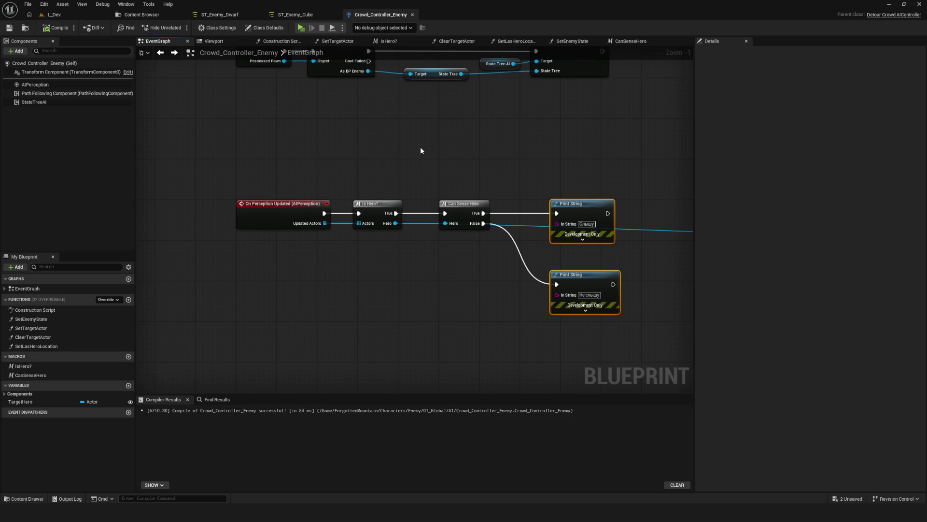
scroll(420, 150, down, 2)
scroll(448, 163, up, 3)
drag(307, 201, 271, 201)
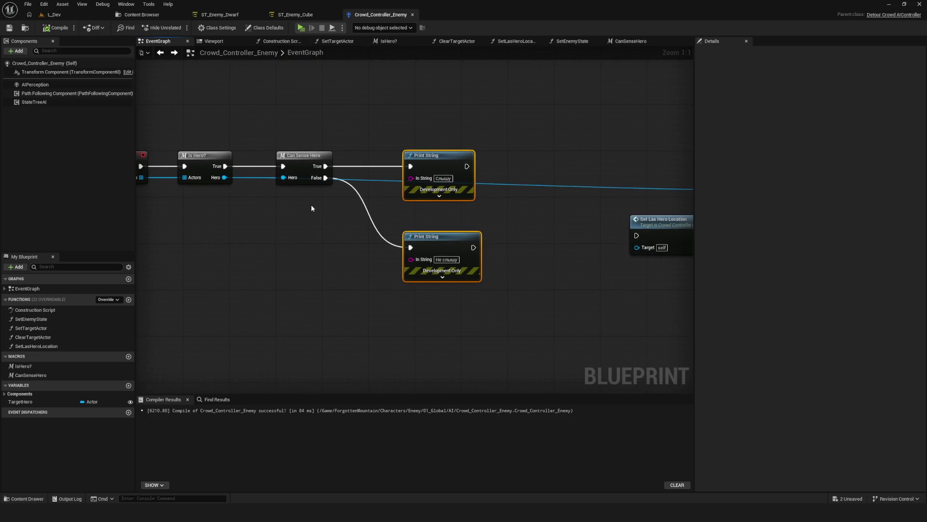
mouse_move(498, 225)
mouse_down()
mouse_move(240, 220)
mouse_move(238, 212)
mouse_move(606, 219)
mouse_up()
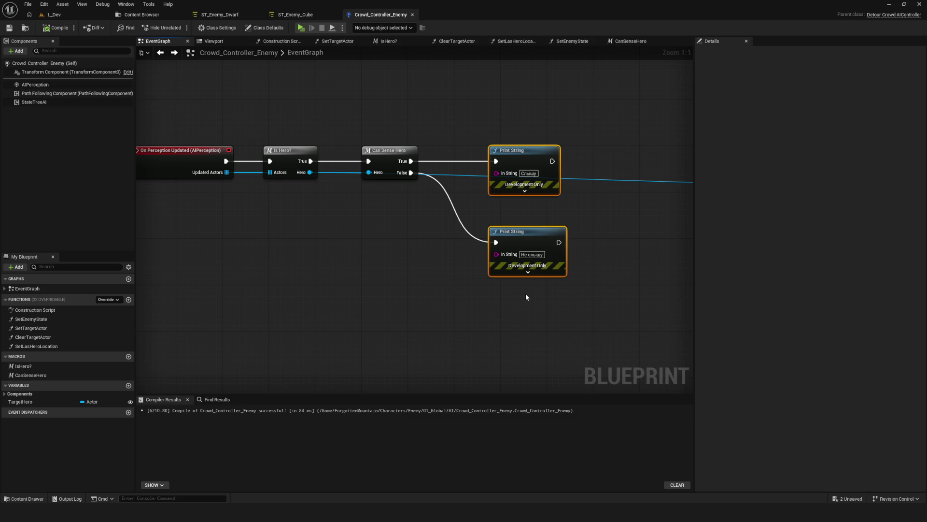
drag(580, 117, 514, 285)
click(9, 28)
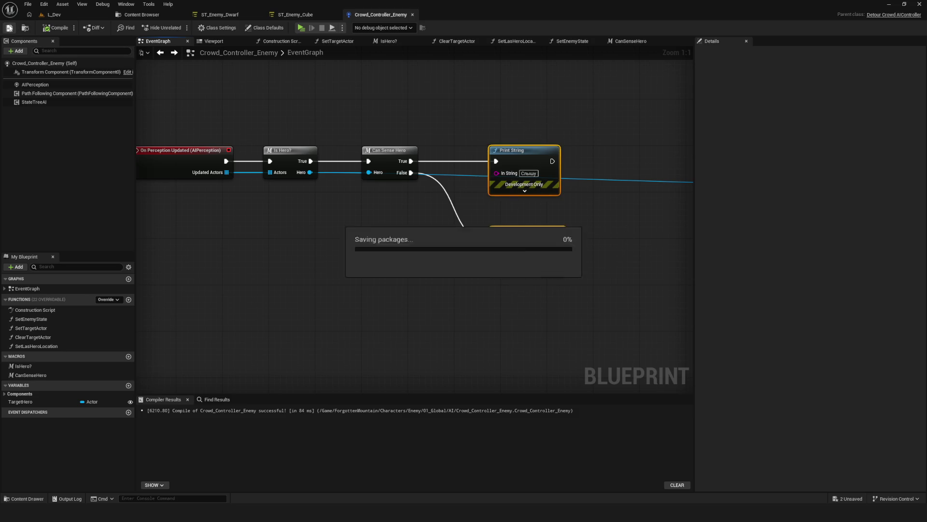
mouse_move(572, 153)
mouse_down()
mouse_move(497, 183)
mouse_move(442, 182)
mouse_up()
click(478, 207)
drag(569, 277, 547, 252)
scroll(386, 207, down, 2)
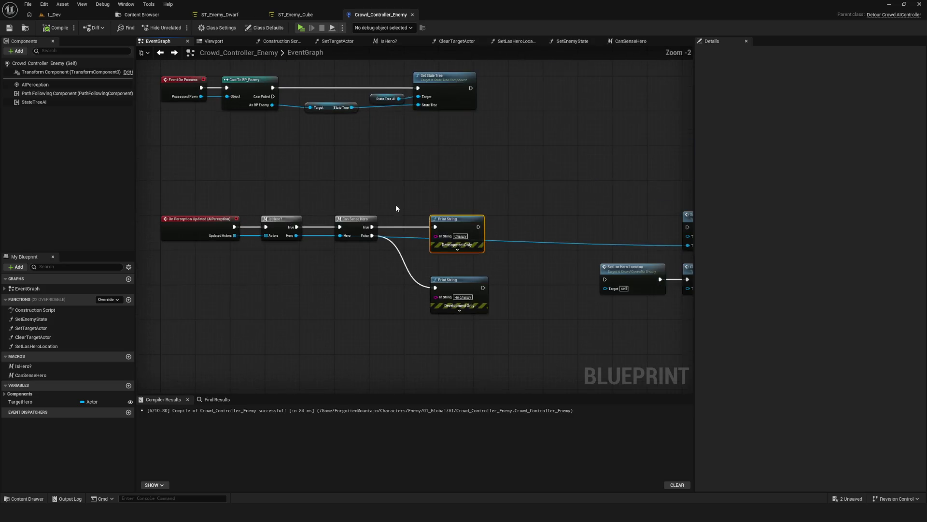
key(ctrl+s)
mouse_move(599, 226)
mouse_down()
mouse_move(416, 227)
mouse_move(385, 239)
mouse_move(611, 227)
mouse_move(638, 191)
mouse_up()
scroll(385, 239, up, 2)
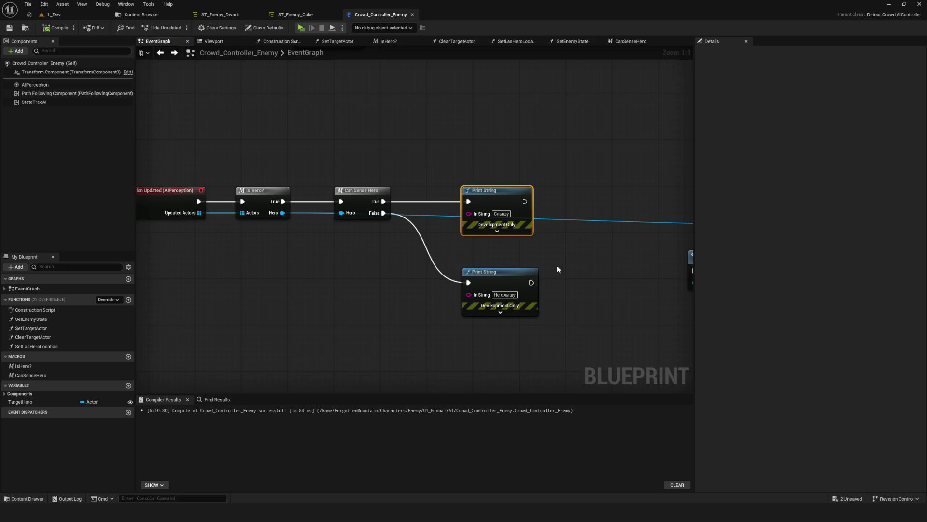
drag(558, 267, 514, 236)
click(463, 271)
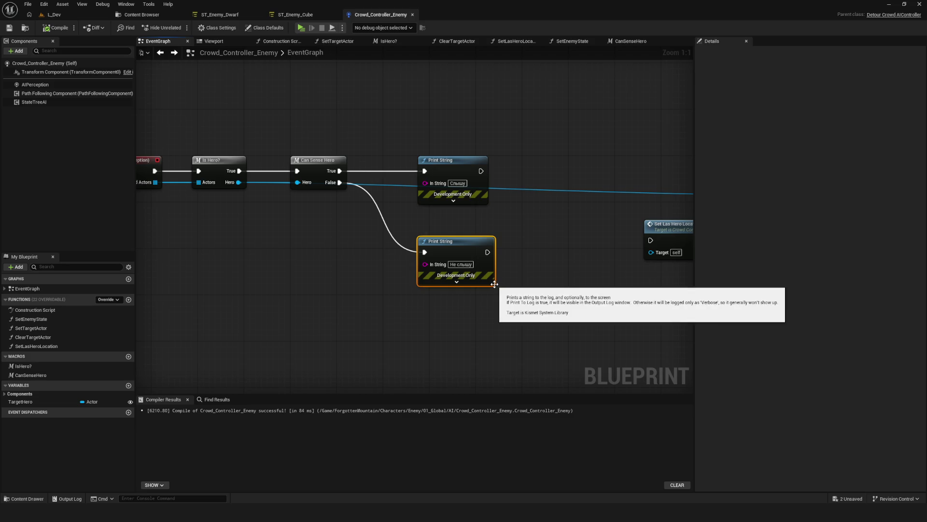
mouse_move(485, 211)
mouse_down()
mouse_move(628, 264)
mouse_move(481, 345)
mouse_move(514, 218)
mouse_up()
click(514, 218)
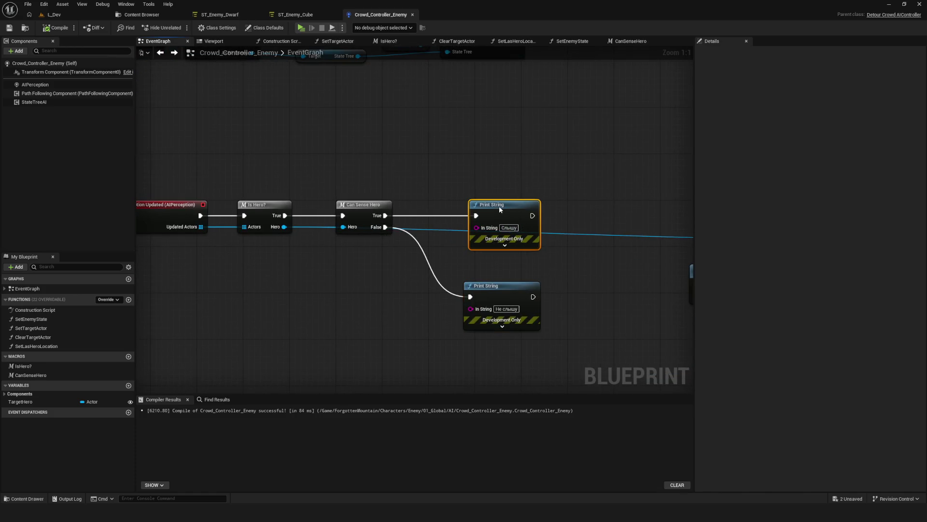
mouse_move(661, 273)
mouse_down()
mouse_move(292, 265)
mouse_move(654, 253)
mouse_up()
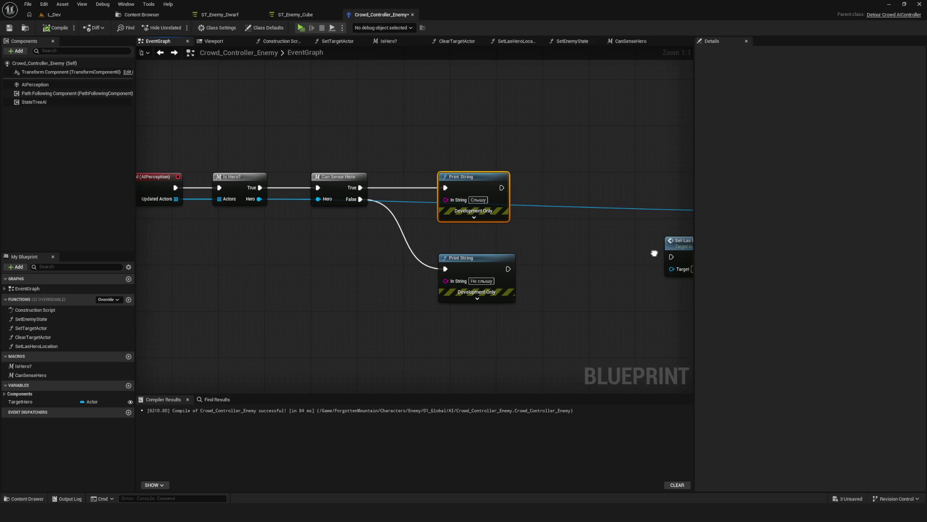
drag(502, 214, 511, 312)
key(Delete)
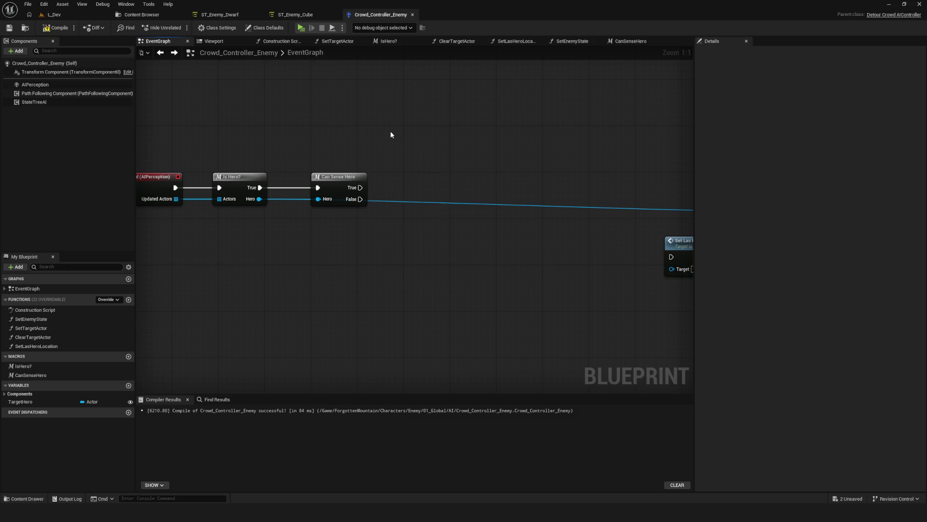
- Add a SET Target Hero node and wire Can Sense Hero's True output into it
drag(391, 135, 430, 179)
drag(20, 402, 435, 263)
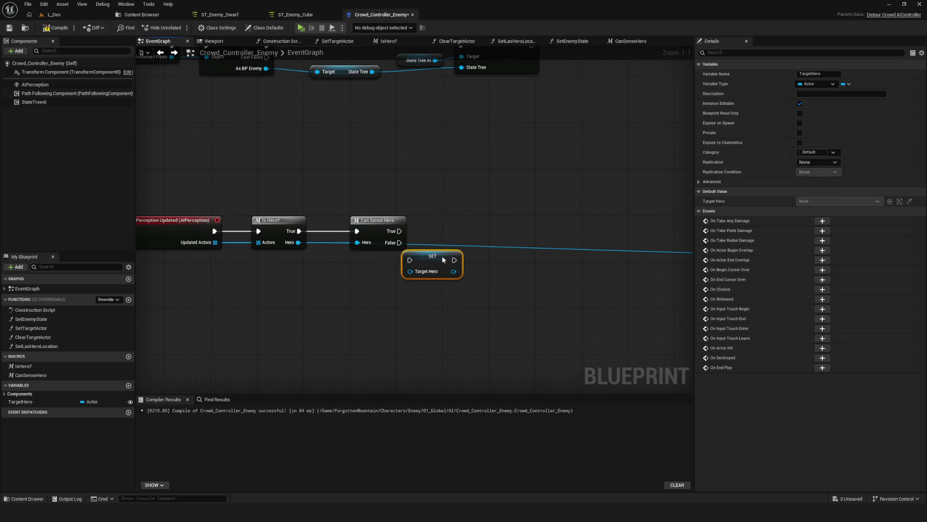
drag(399, 231, 553, 233)
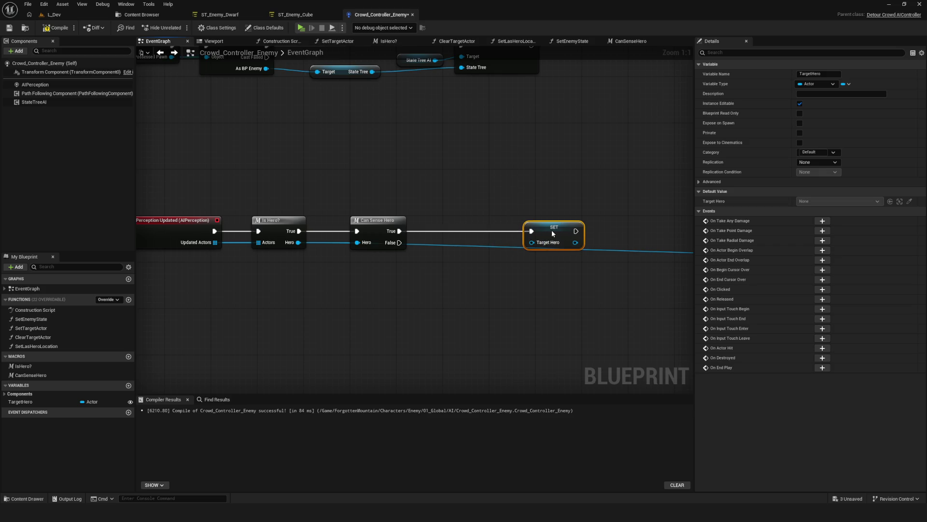
- Inspect the Can Sense Hero macro's perception nodes and return to the event graph
double_click(375, 220)
mouse_move(368, 229)
mouse_down()
mouse_move(559, 221)
mouse_move(397, 228)
mouse_move(663, 238)
mouse_up()
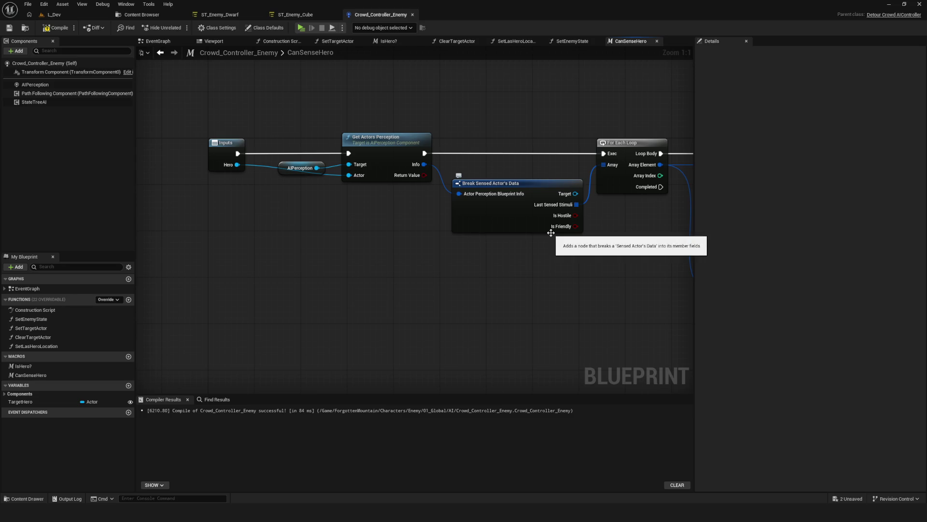
mouse_move(439, 193)
mouse_down()
mouse_move(286, 102)
mouse_move(264, 99)
mouse_up()
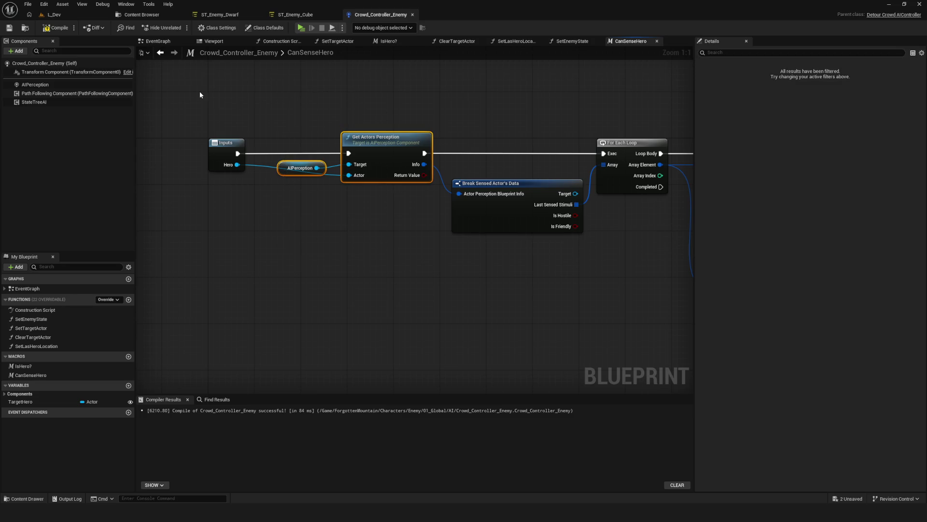
click(161, 53)
mouse_move(377, 217)
mouse_down()
mouse_move(370, 174)
mouse_move(384, 223)
mouse_up()
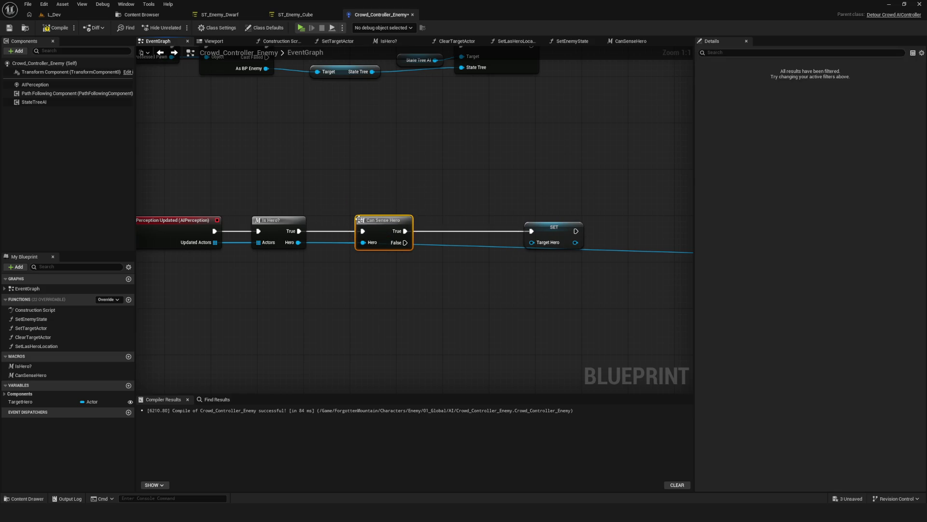
mouse_move(299, 243)
mouse_down()
mouse_move(539, 244)
mouse_move(276, 245)
mouse_move(291, 247)
mouse_up()
double_click(390, 221)
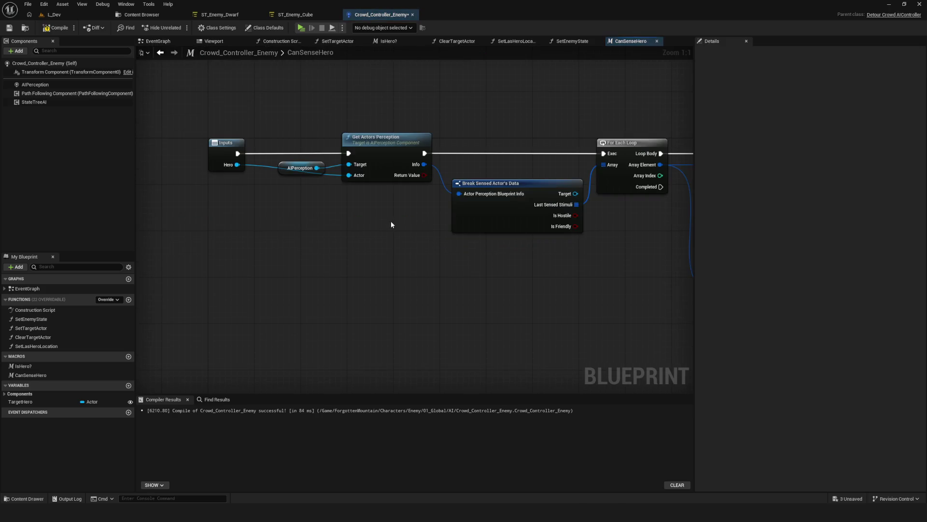
click(160, 52)
- Connect Is Hero?'s Hero output to SET Target Hero, then compile and save
mouse_move(298, 243)
mouse_down()
mouse_move(538, 250)
mouse_move(560, 232)
mouse_up()
click(70, 24)
drag(469, 198, 448, 198)
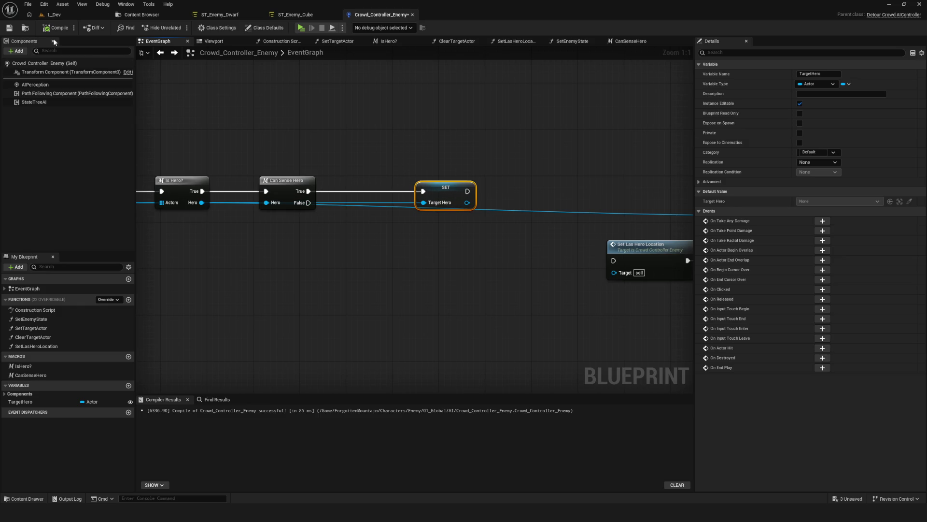
click(9, 28)
- Duplicate the Target Hero setter, wire Can Sense Hero's False output to it, recompile and save
mouse_move(506, 193)
mouse_down()
mouse_move(252, 190)
mouse_move(458, 180)
mouse_up()
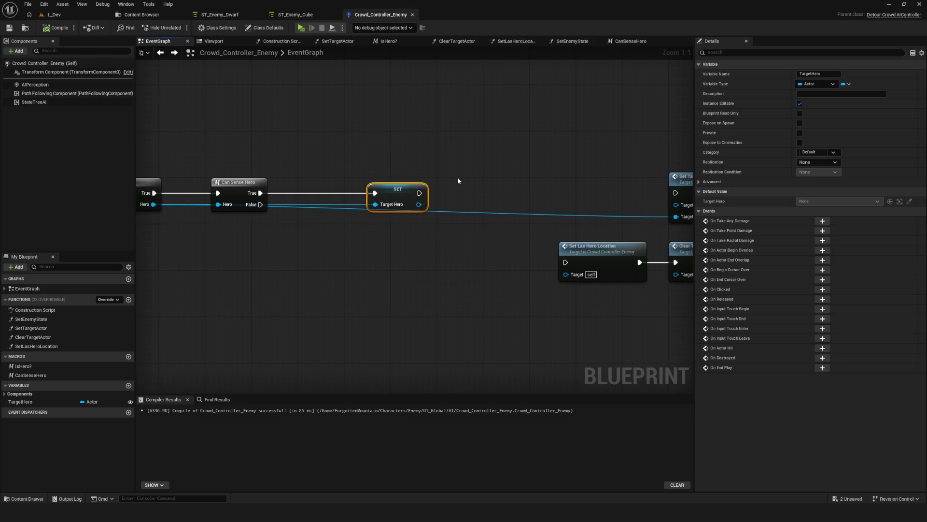
key(ctrl+c)
key(ctrl+v)
drag(401, 249, 405, 245)
drag(261, 205, 375, 239)
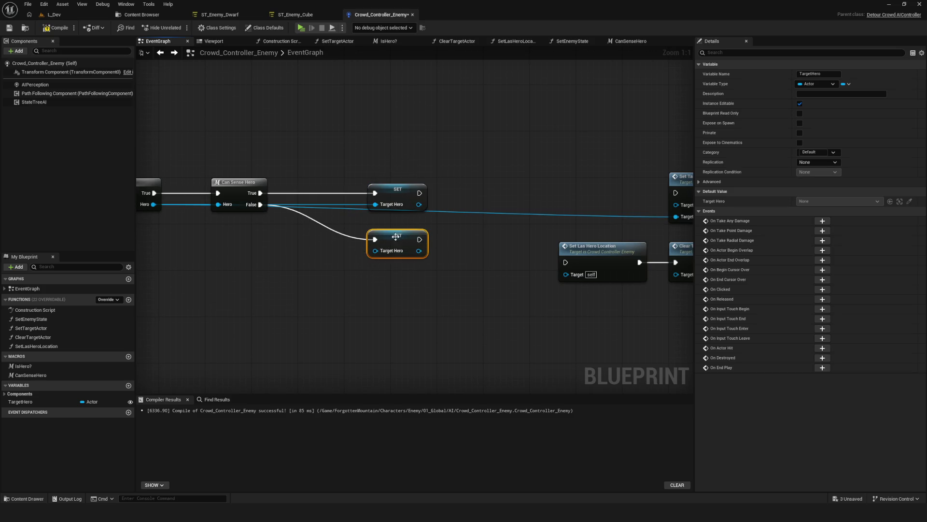
click(57, 28)
click(9, 28)
- Pan across the whole perception logic to review it, then save the blueprint
drag(343, 97, 375, 109)
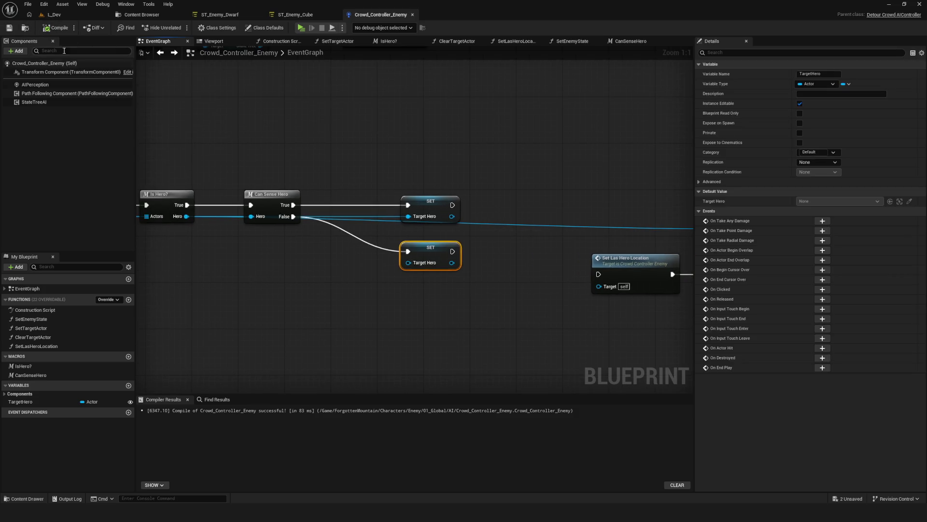
drag(315, 118, 447, 137)
scroll(447, 137, down, 3)
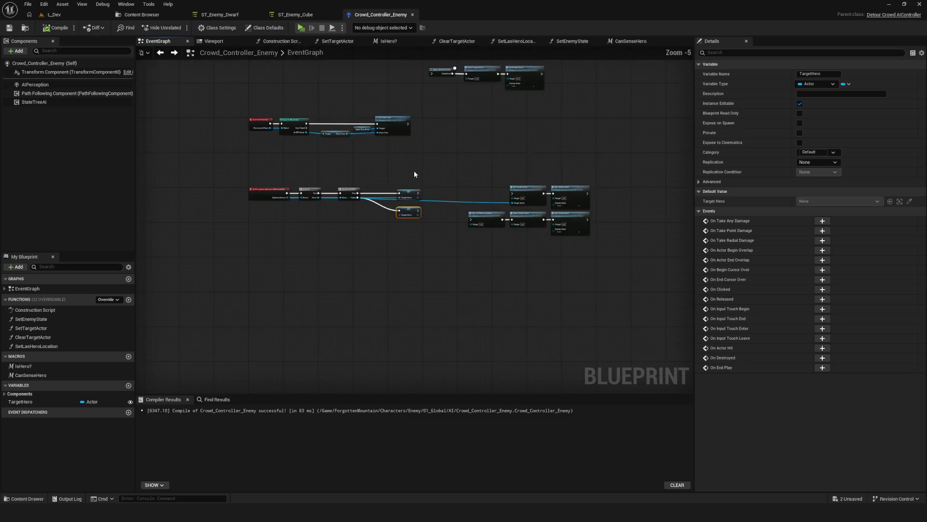
mouse_move(473, 219)
mouse_down()
mouse_move(328, 218)
mouse_move(227, 197)
mouse_up()
scroll(393, 200, down, 1)
click(394, 199)
drag(394, 200, 563, 287)
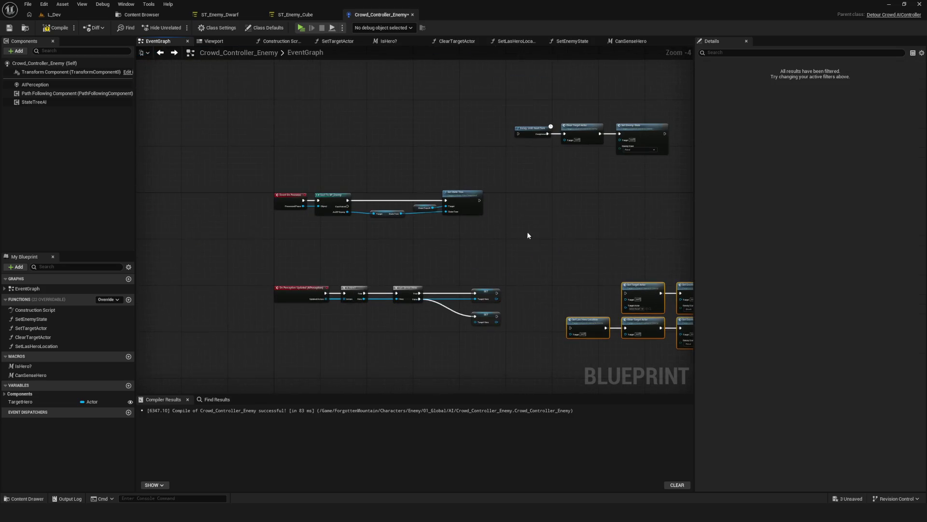
key(ctrl+s)
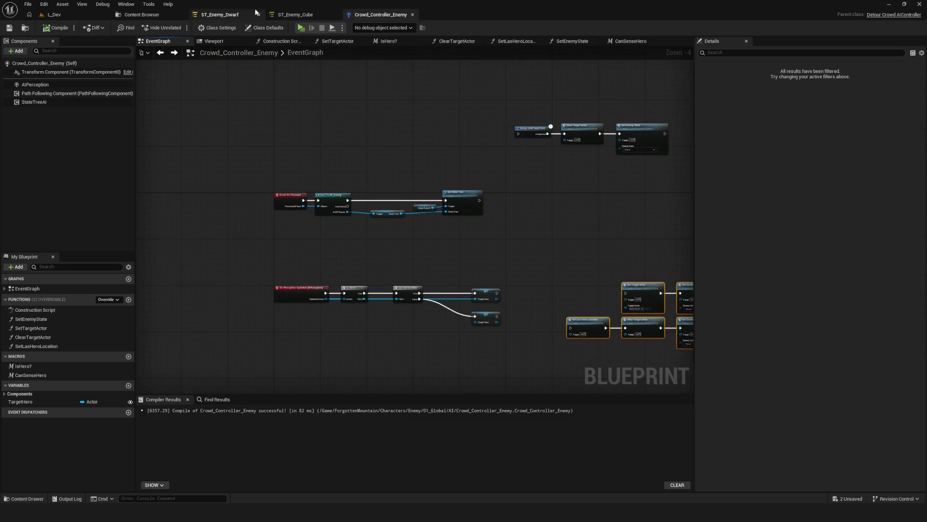
- Rename ST_Enemy_Dwarf's Move state to Chase, save the StateTree, and bring up the task list
click(220, 14)
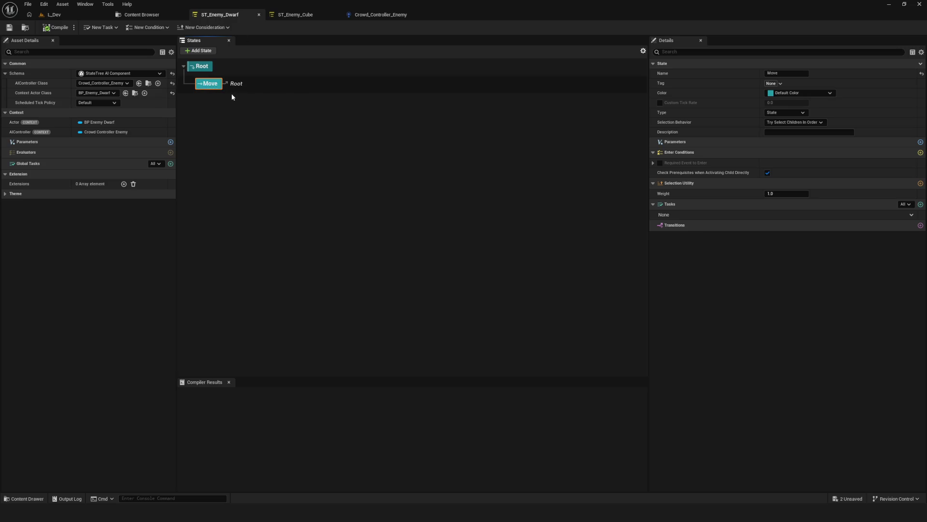
text(Cp)
key(BackSpace)
text(ha)
text(se)
key(Return)
click(4, 29)
click(906, 215)
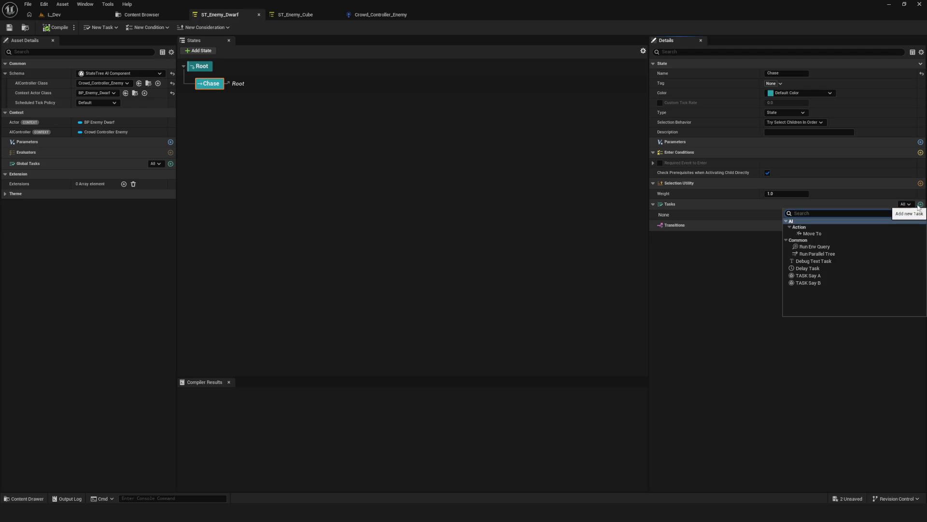
- Add a Move To task to Chase with Target Actor bound to AIController's Target Hero
click(837, 233)
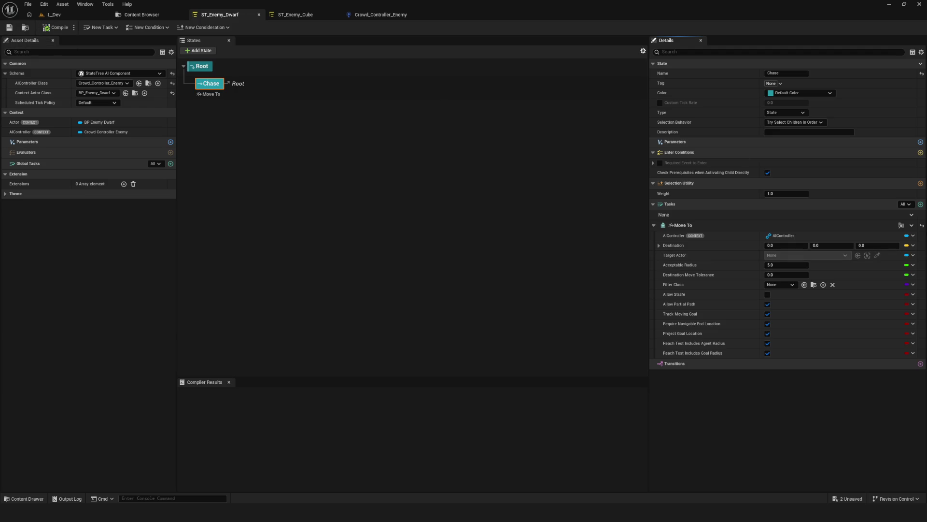
click(913, 255)
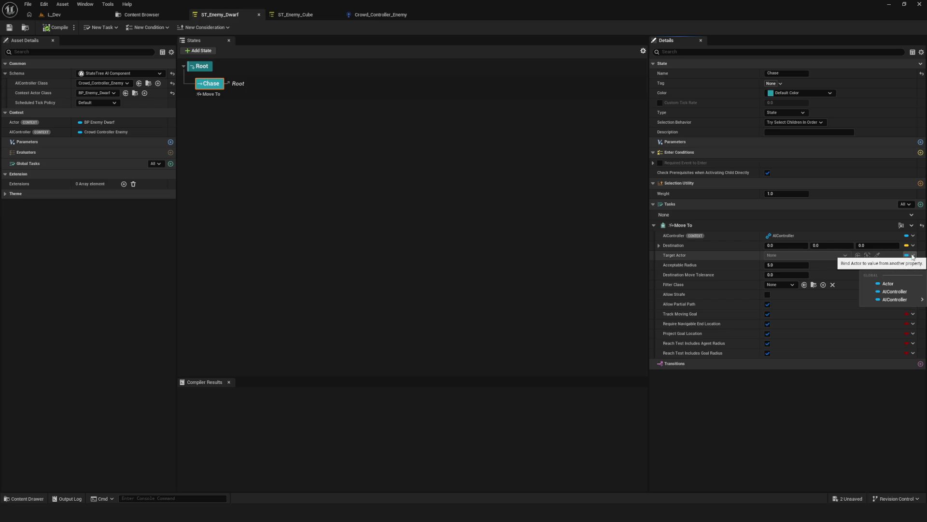
mouse_move(899, 300)
click(850, 312)
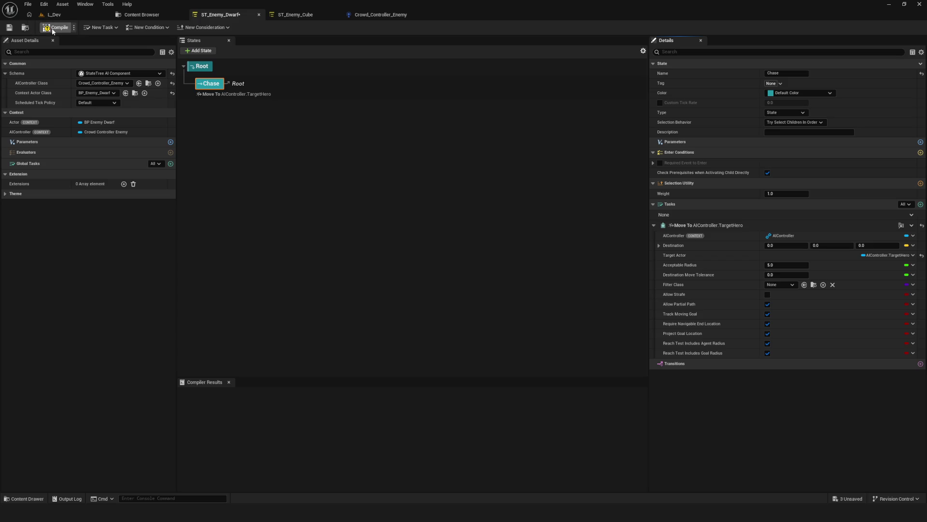
click(380, 15)
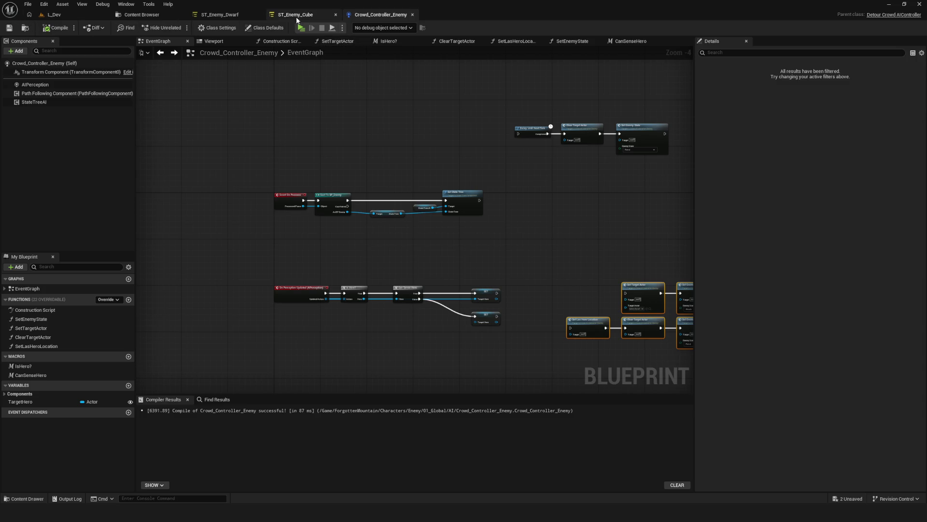
click(232, 18)
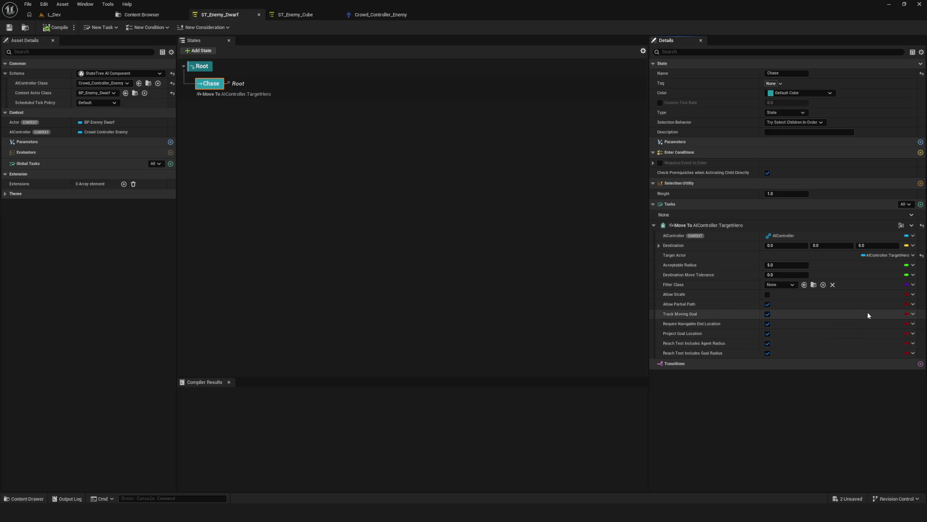
- Expand and collapse the Move To task's Destination row to check its coordinates
click(659, 245)
click(659, 245)
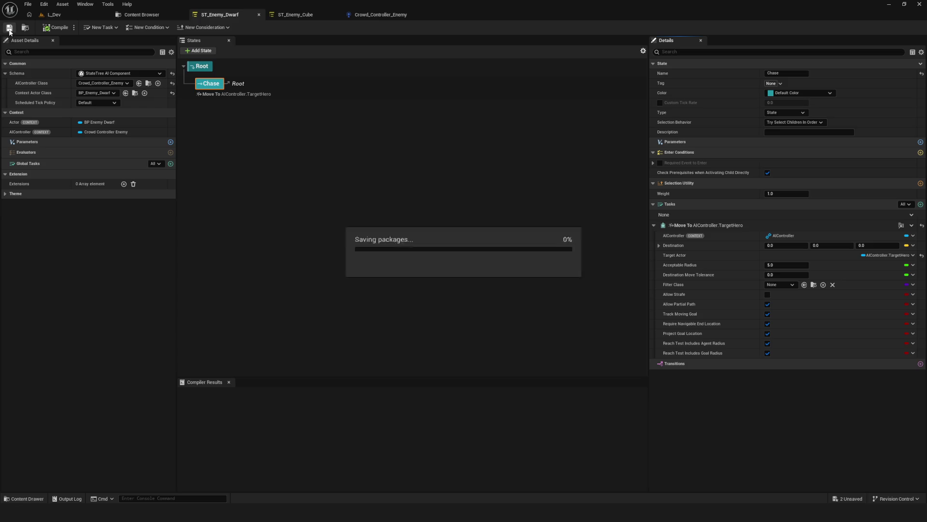
- Start a full-screen play preview of the L_Dev level in Dev mode
click(54, 14)
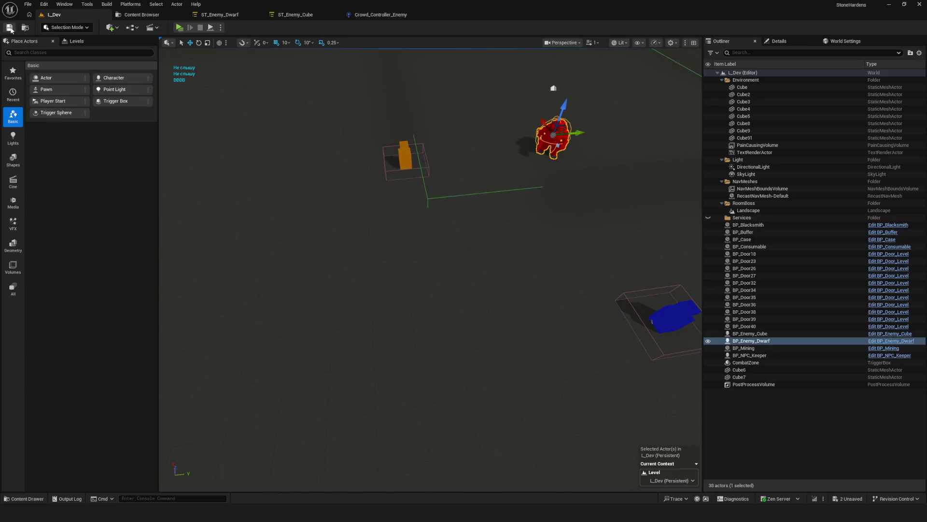
key(alt+p)
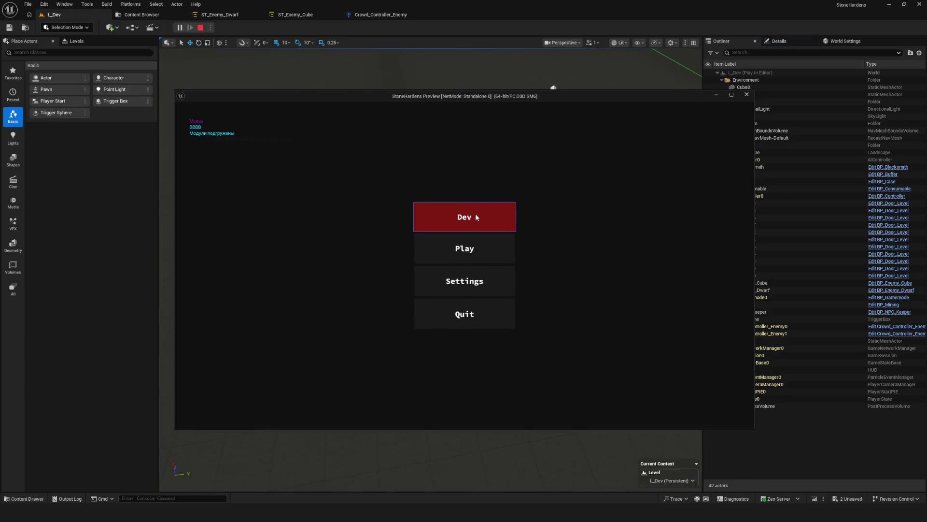
click(512, 225)
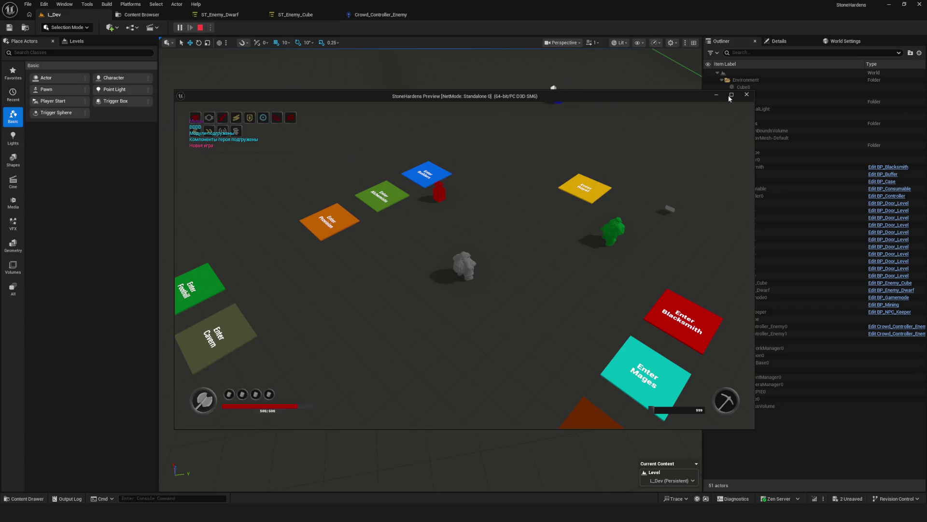
key(alt+Return)
- Walk the hero around the pads and past the red enemies, then stop the preview
key(w)
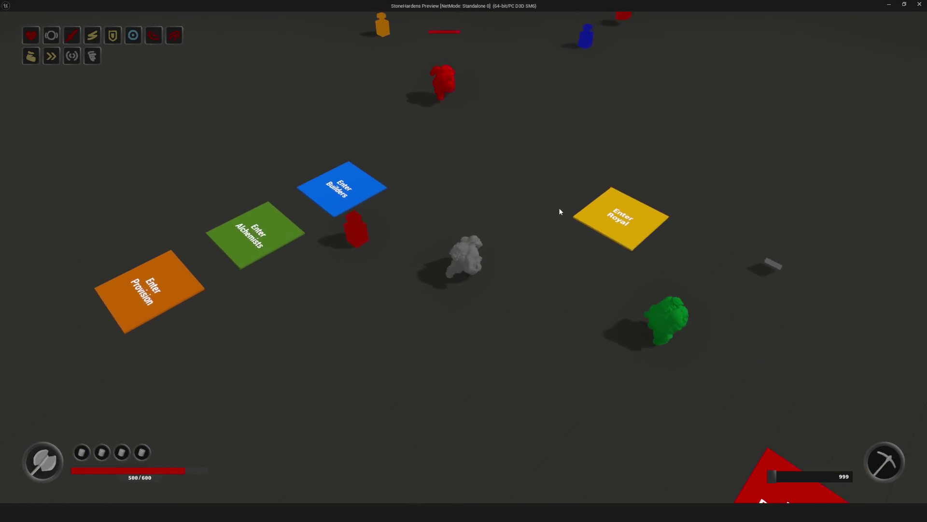
key(s)
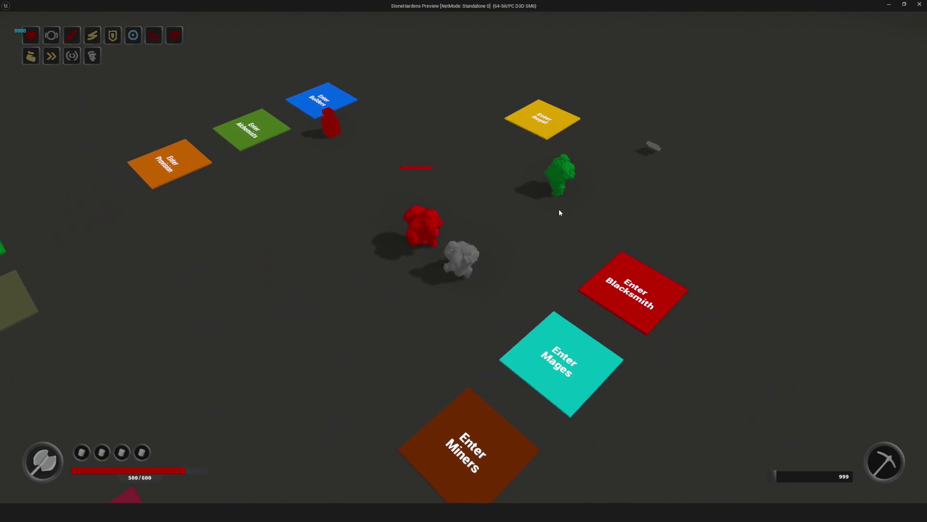
key(a)
key(w)
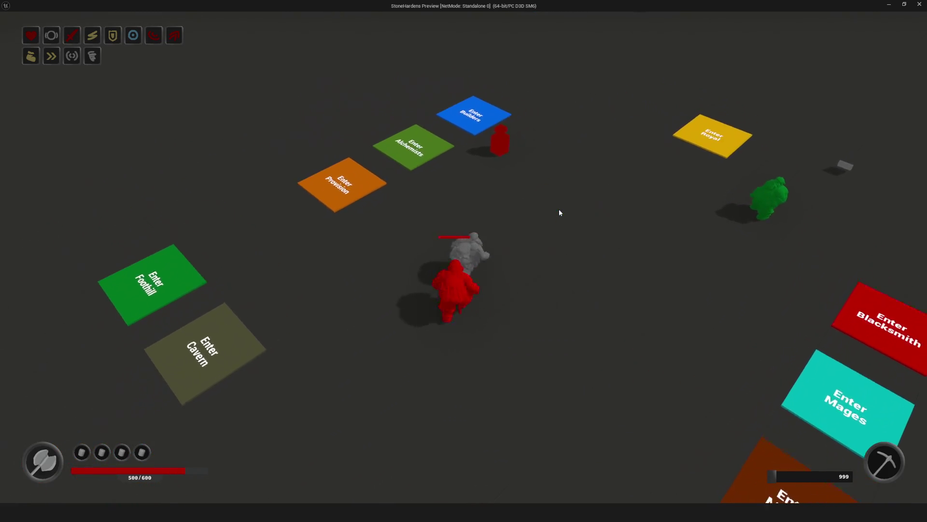
key(a)
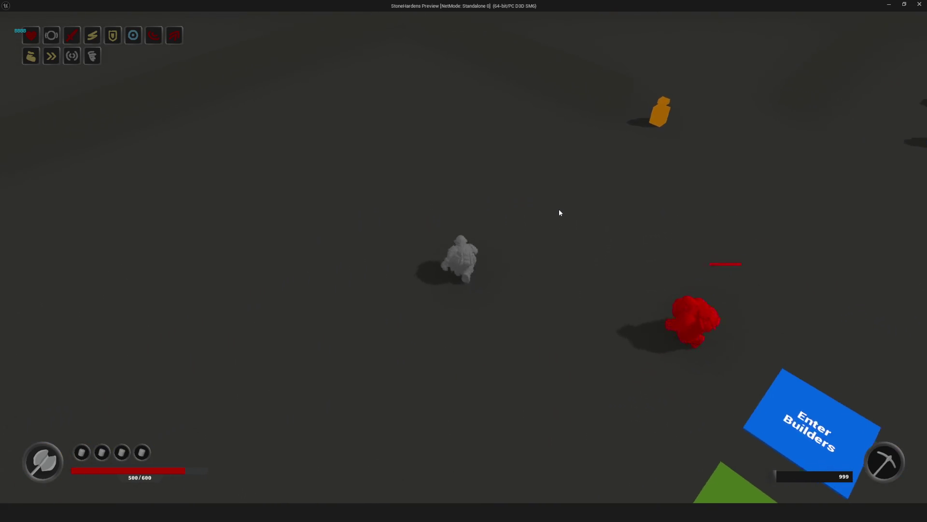
key(w)
key(d)
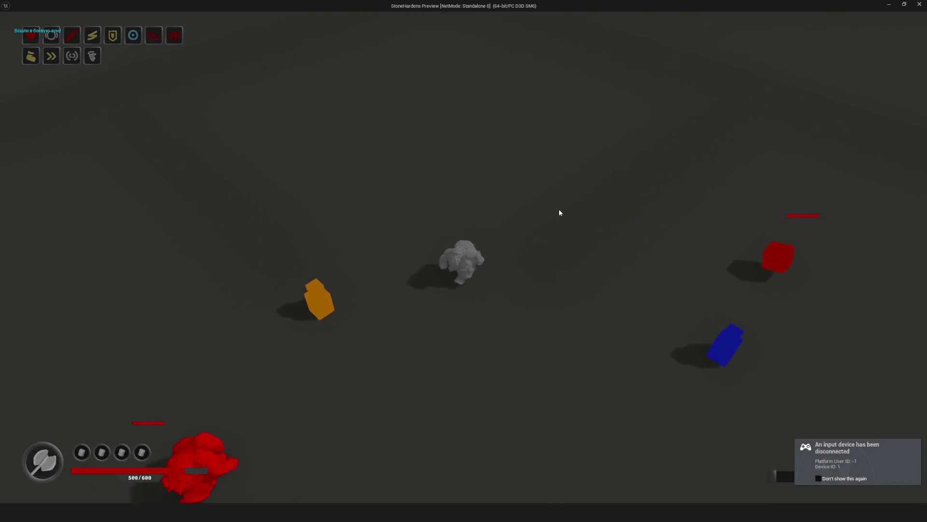
key(d)
key(s)
key(s)
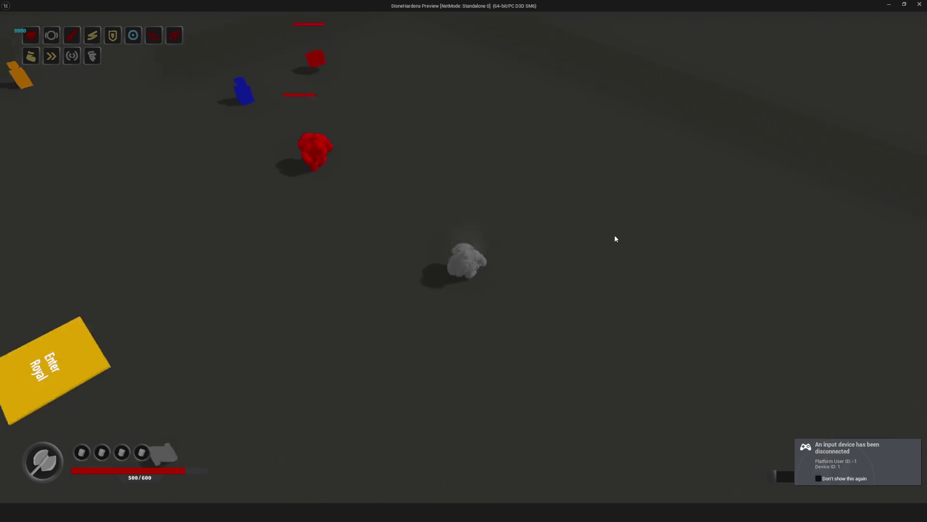
key(s)
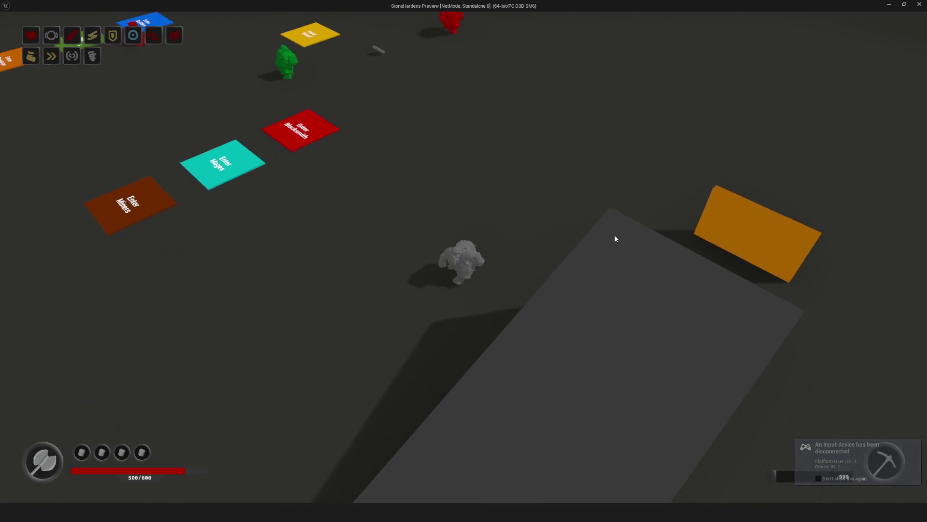
key(s)
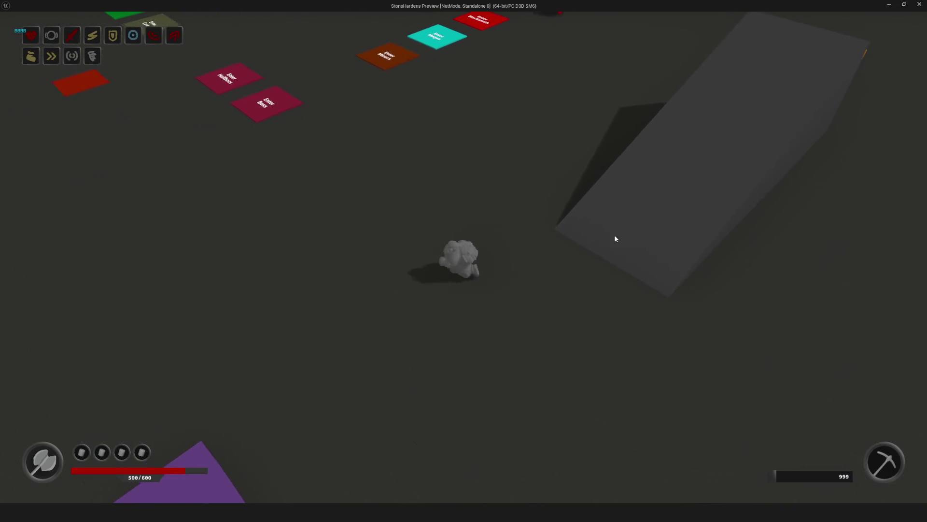
key(a)
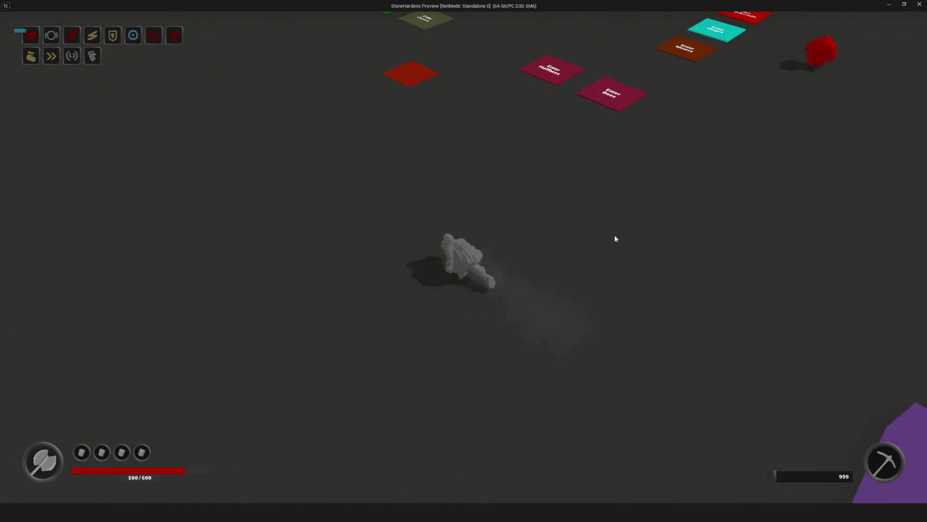
key(s)
key(d)
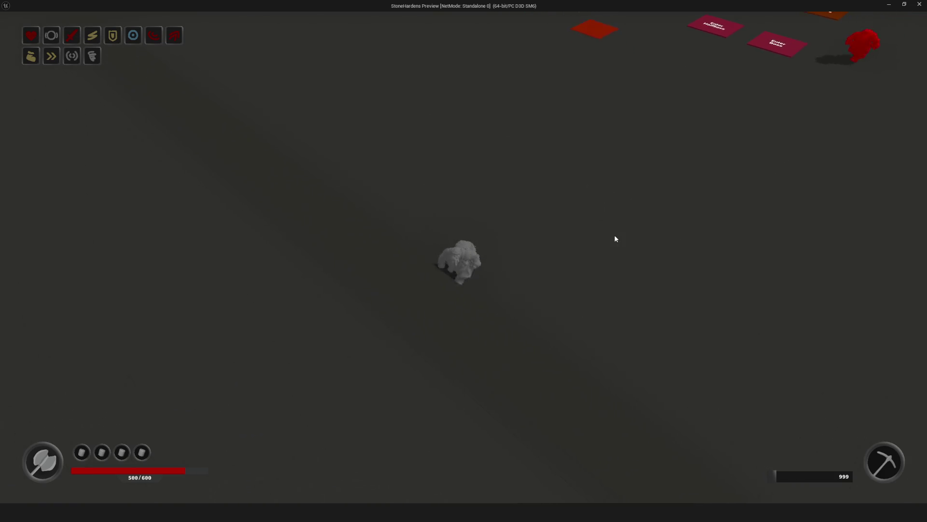
key(a)
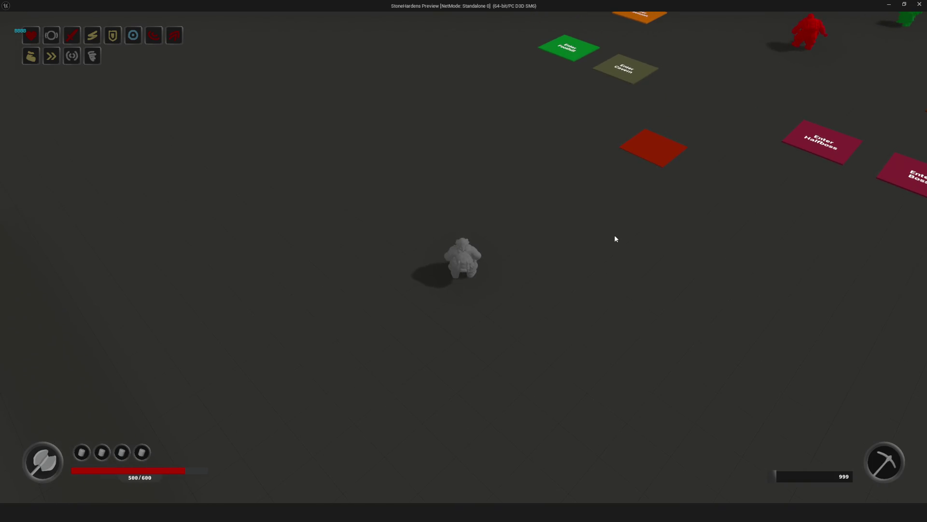
key(w)
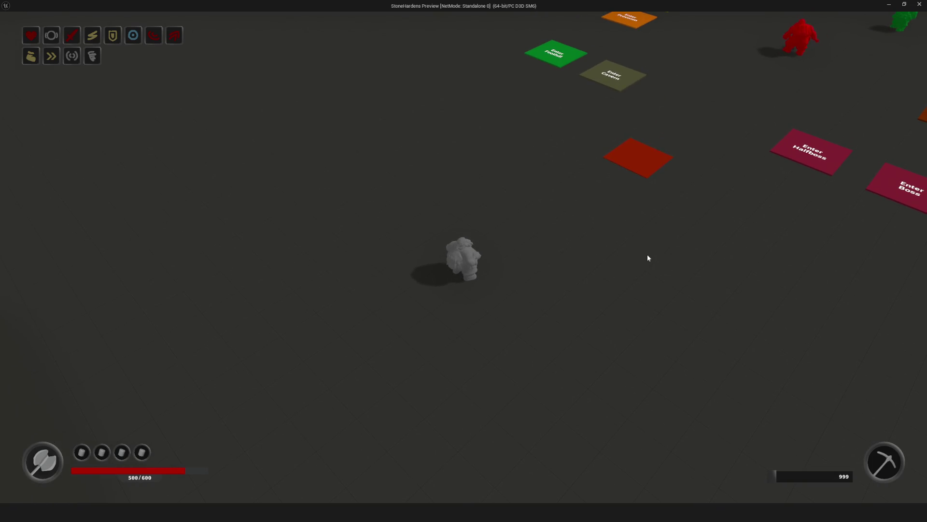
key(w)
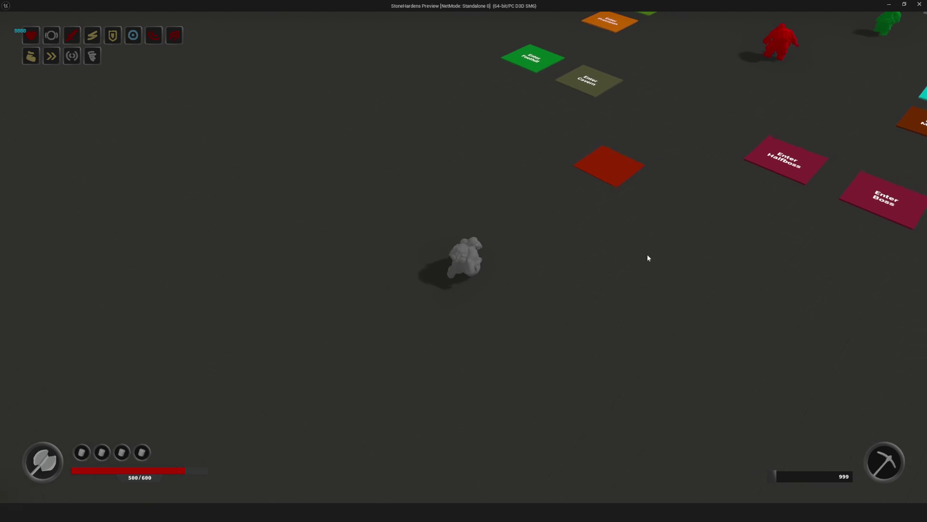
key(a)
key(w)
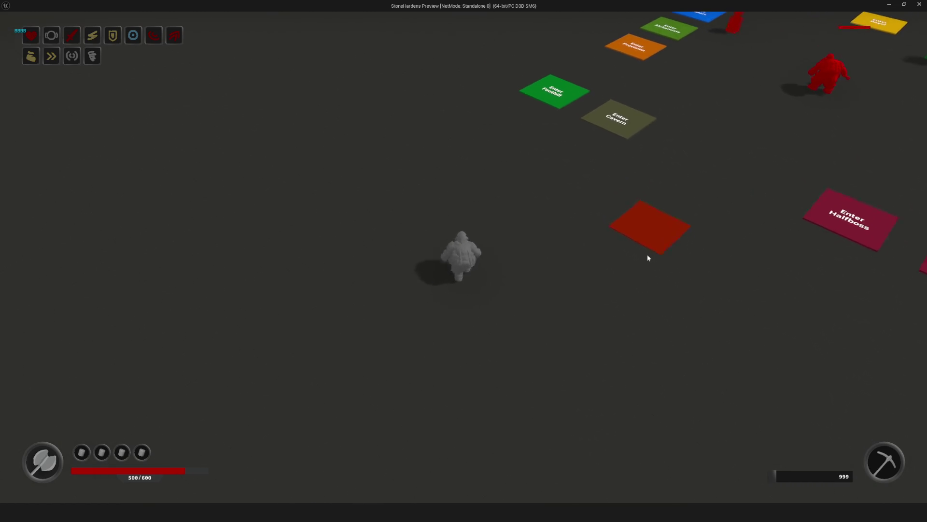
key(w)
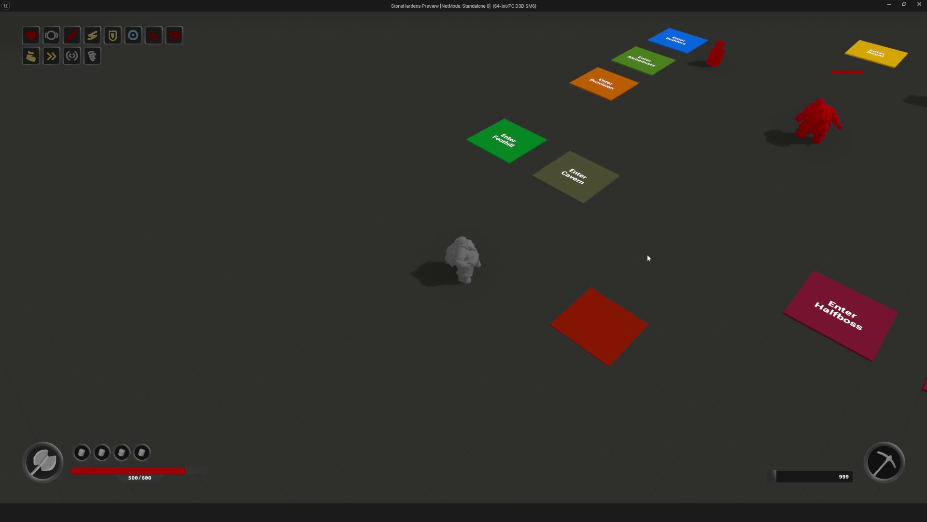
key(w)
key(d)
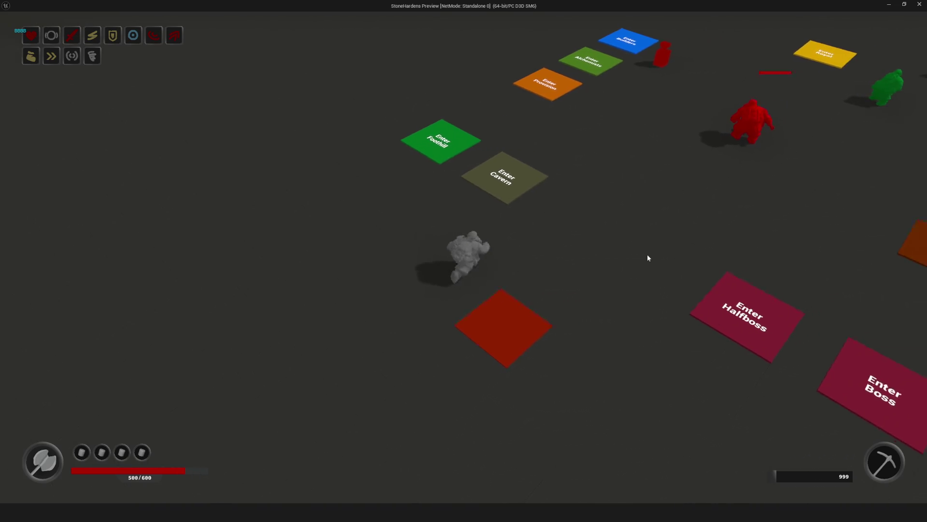
key(s)
key(a)
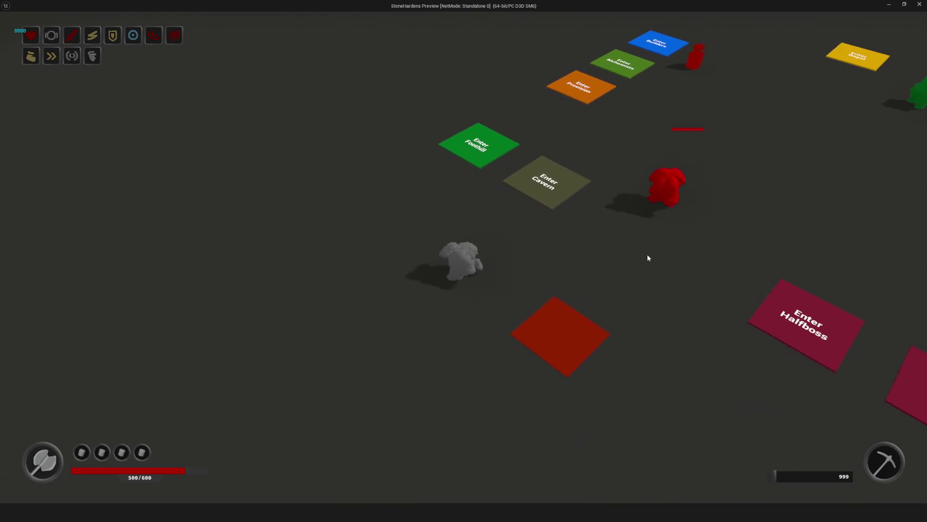
key(s)
key(a)
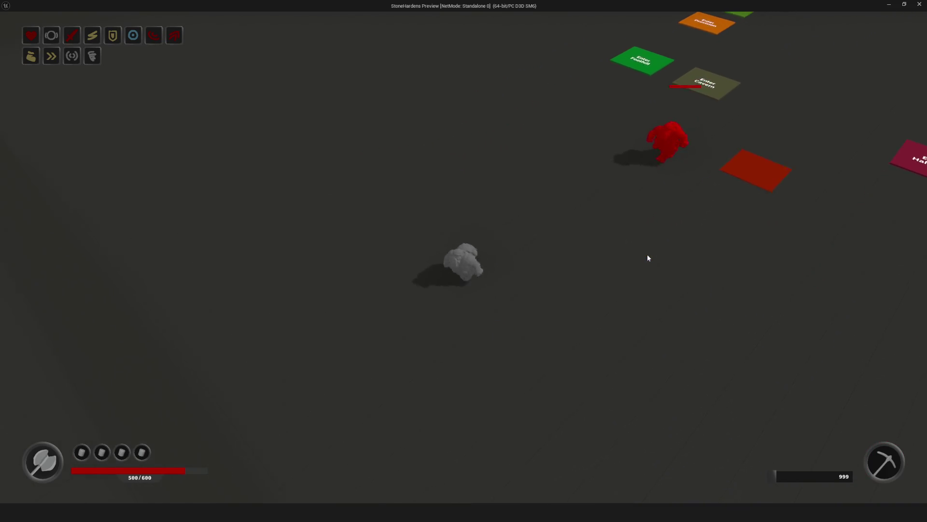
key(w)
key(d)
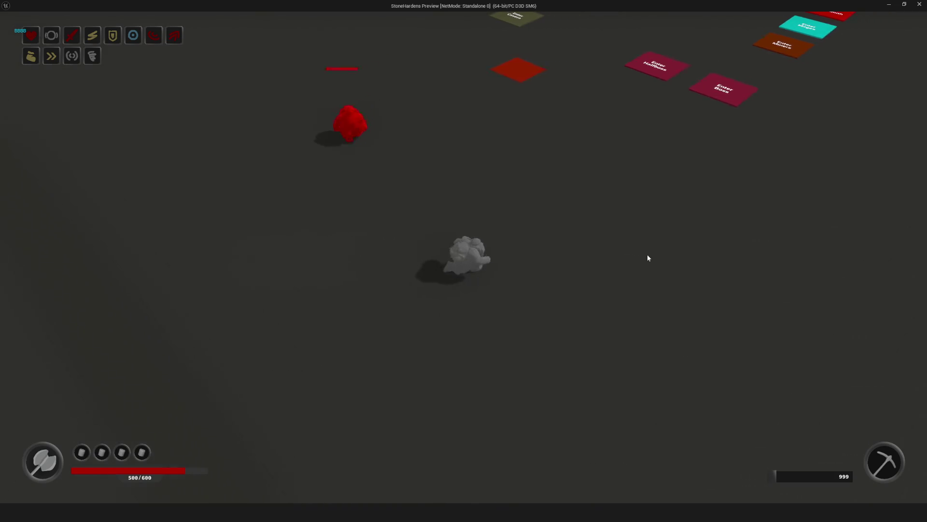
key(d)
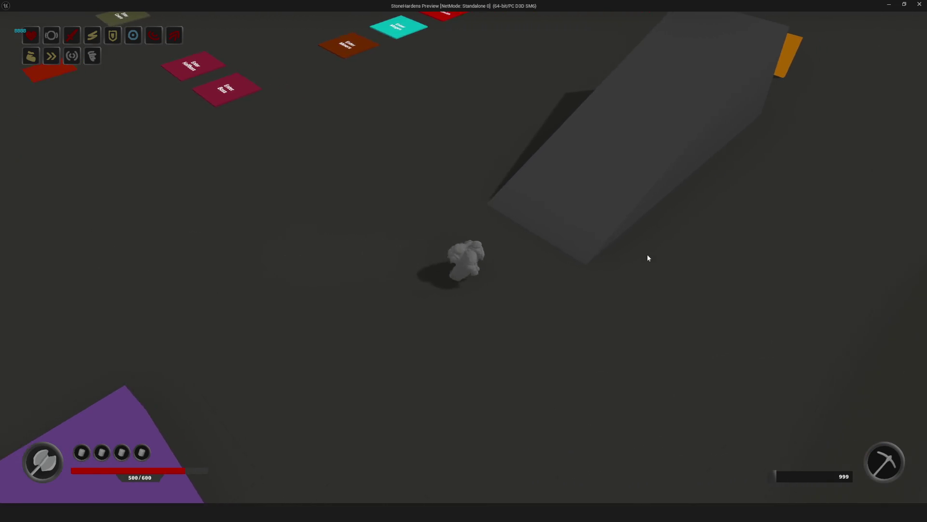
key(a)
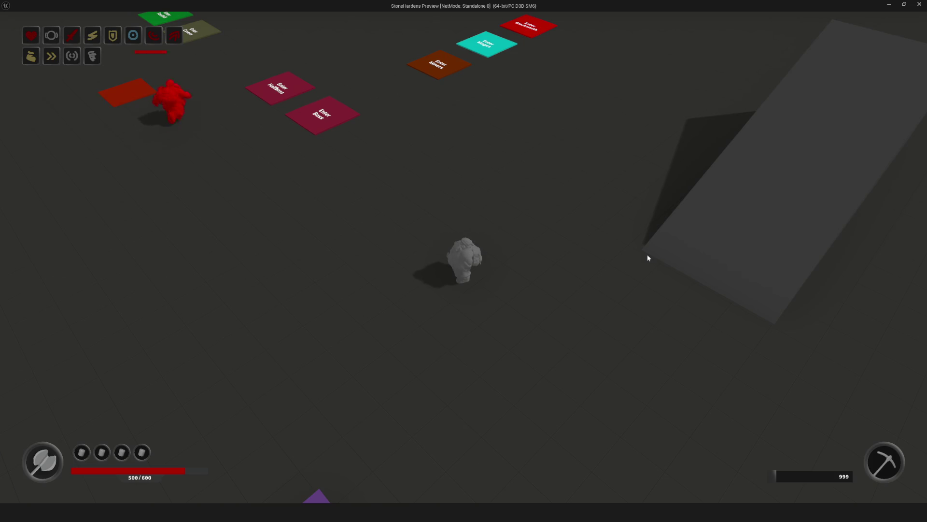
key(a)
key(a)
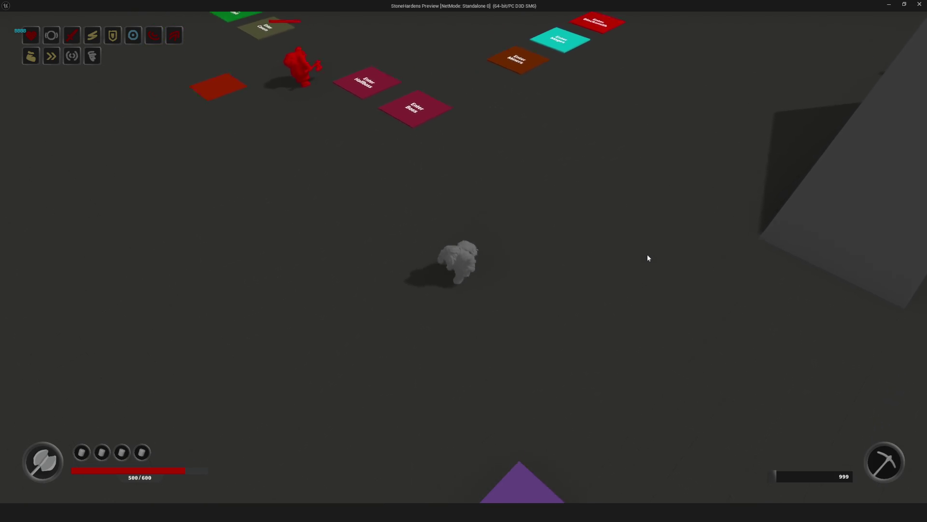
key(w)
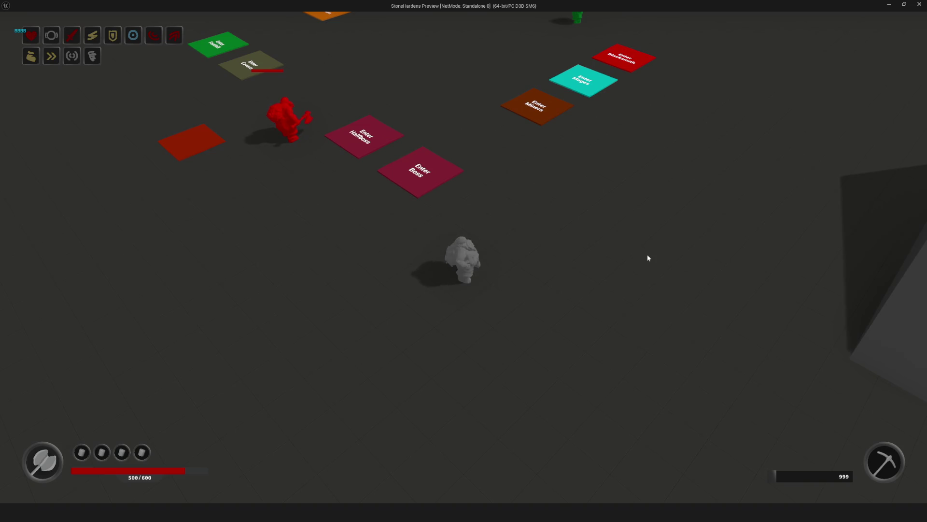
key(s)
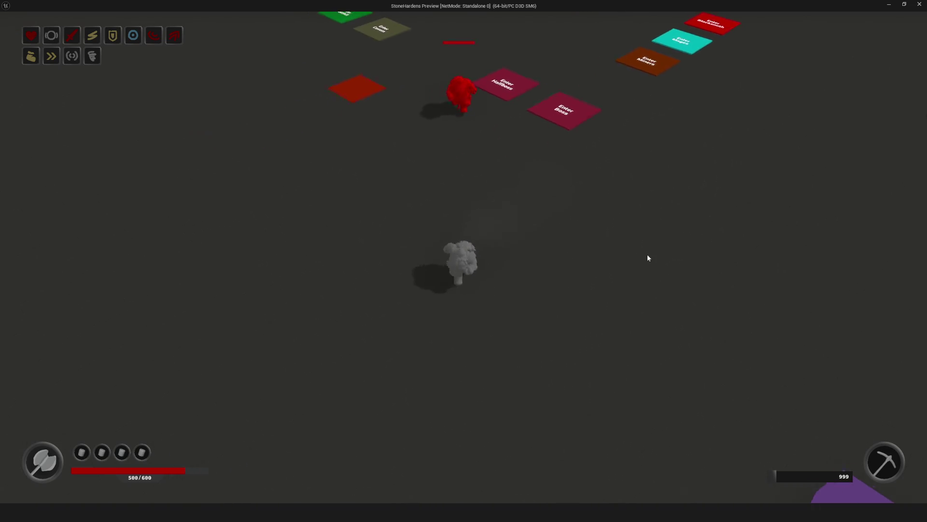
key(s)
key(d)
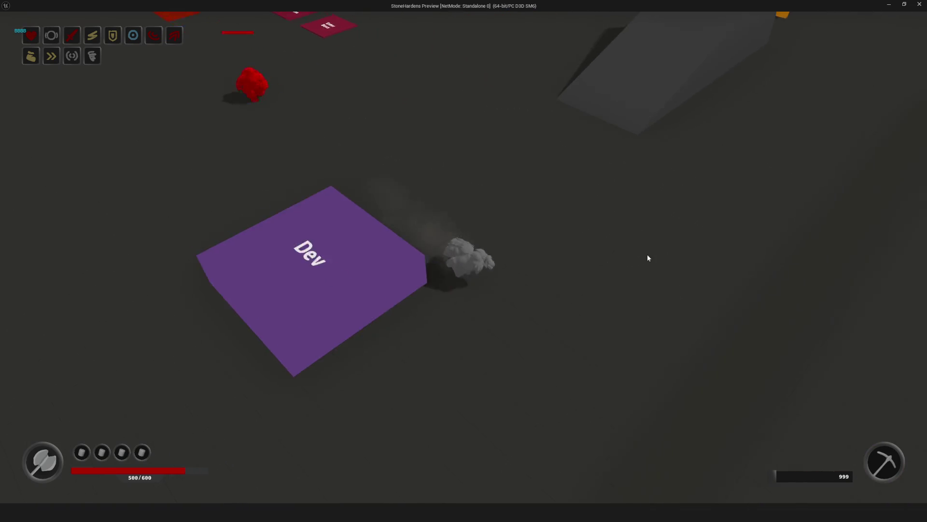
key(a)
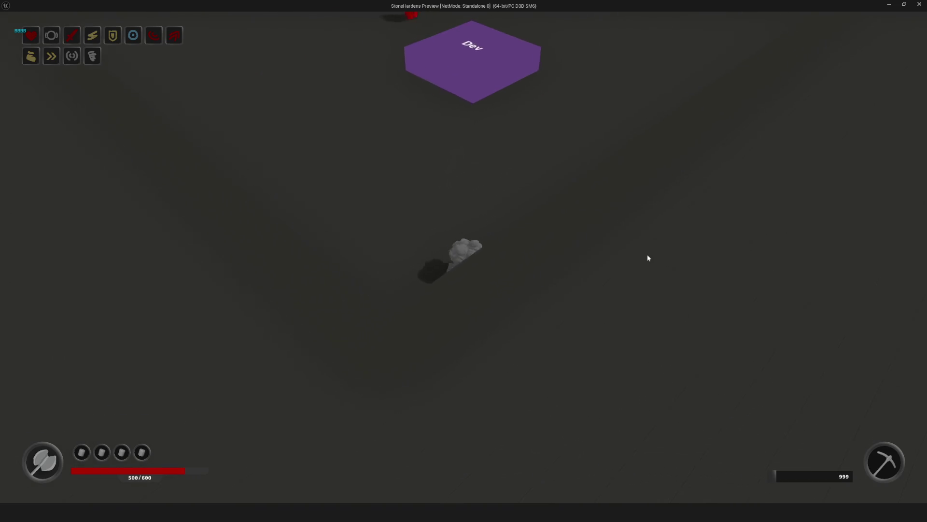
key(d)
key(w)
key(w)
key(a)
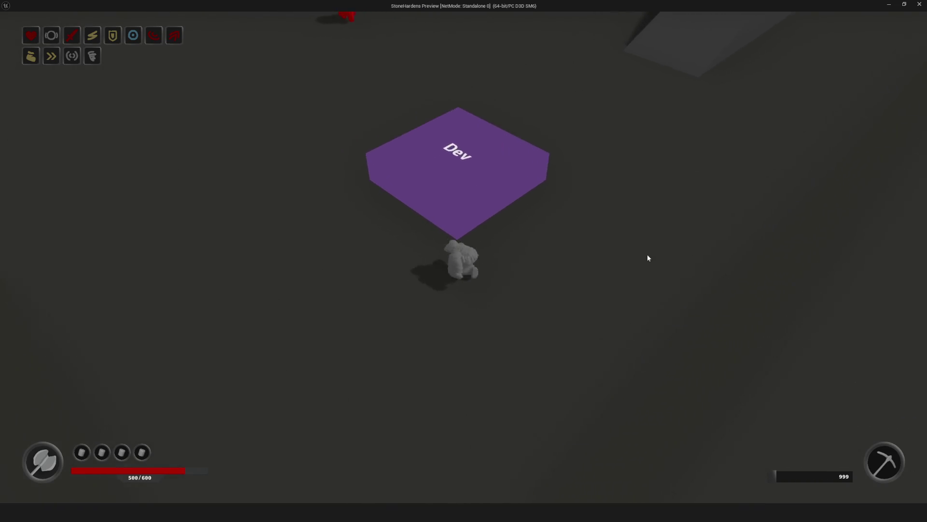
key(w)
key(a)
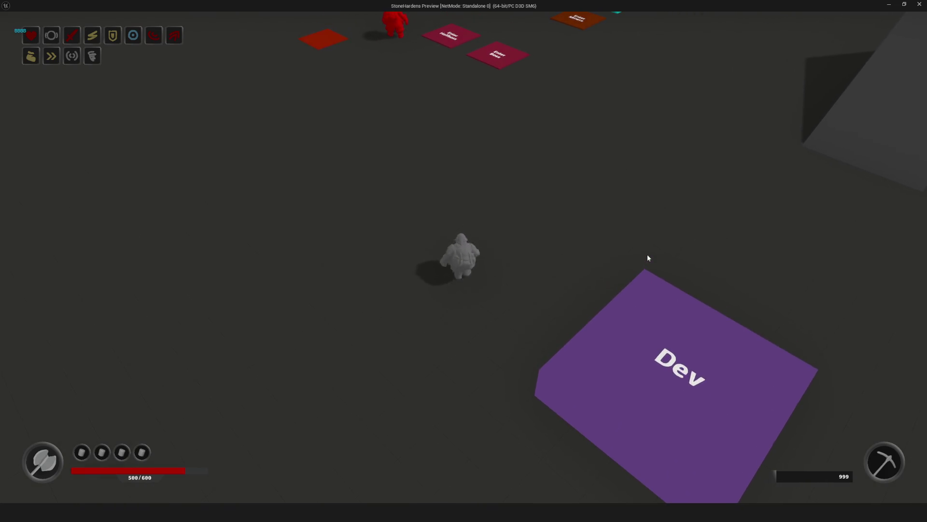
key(a)
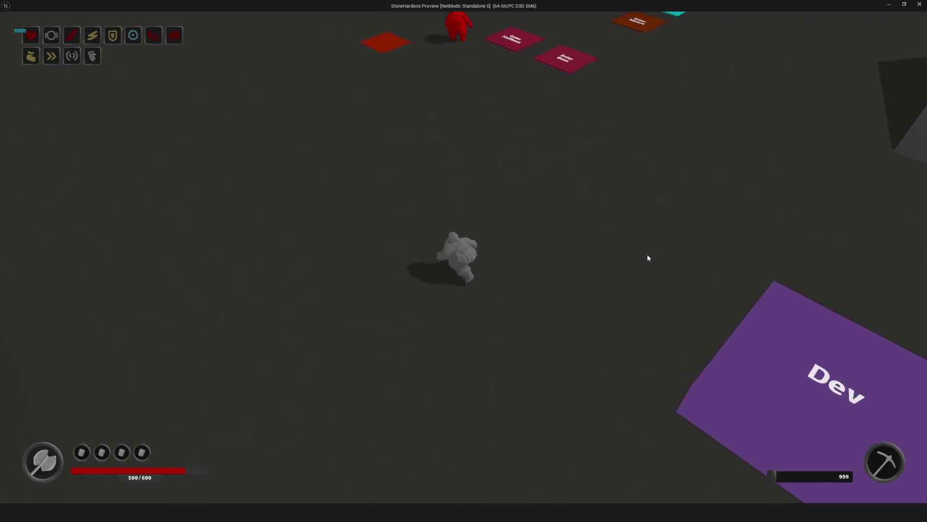
key(w)
key(a)
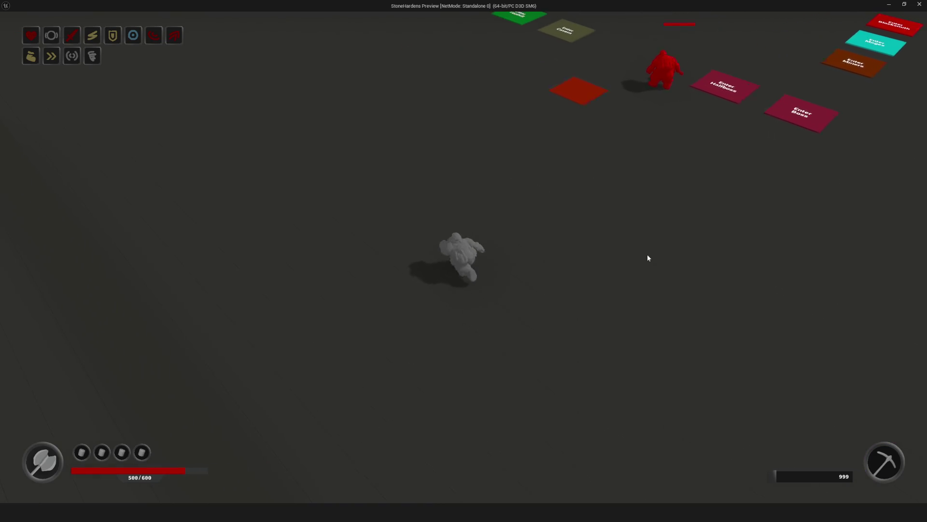
key(w)
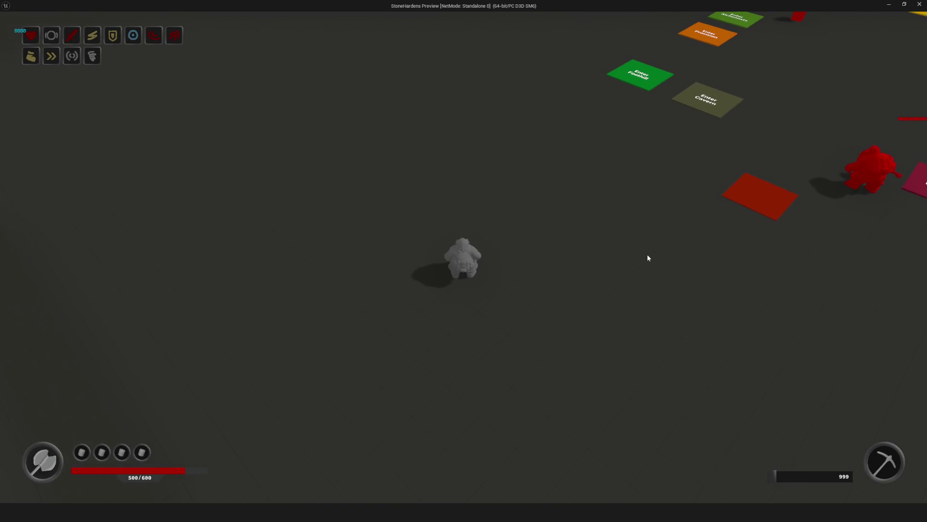
key(d)
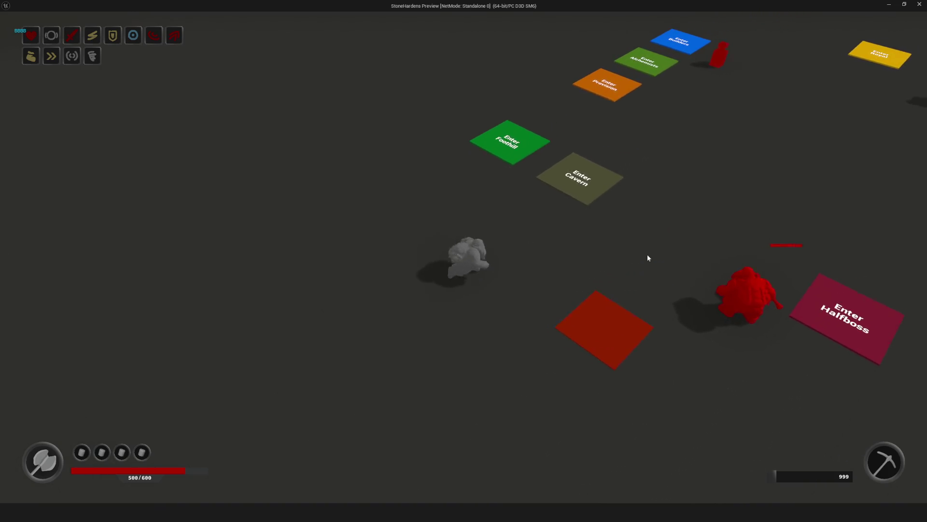
key(w)
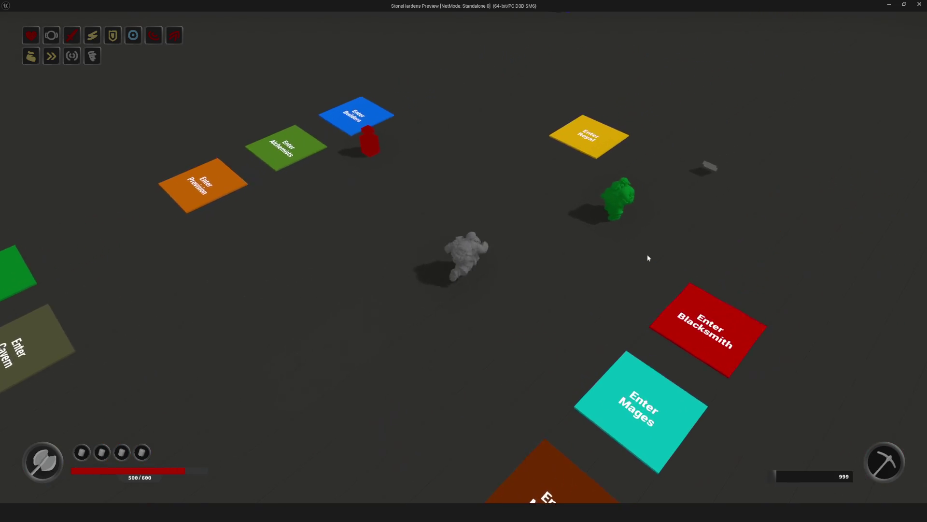
key(a)
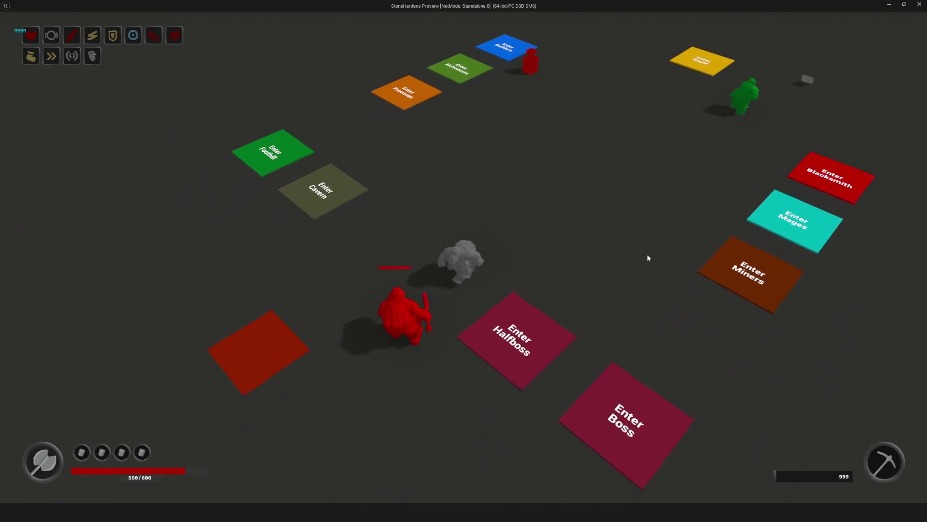
key(Escape)
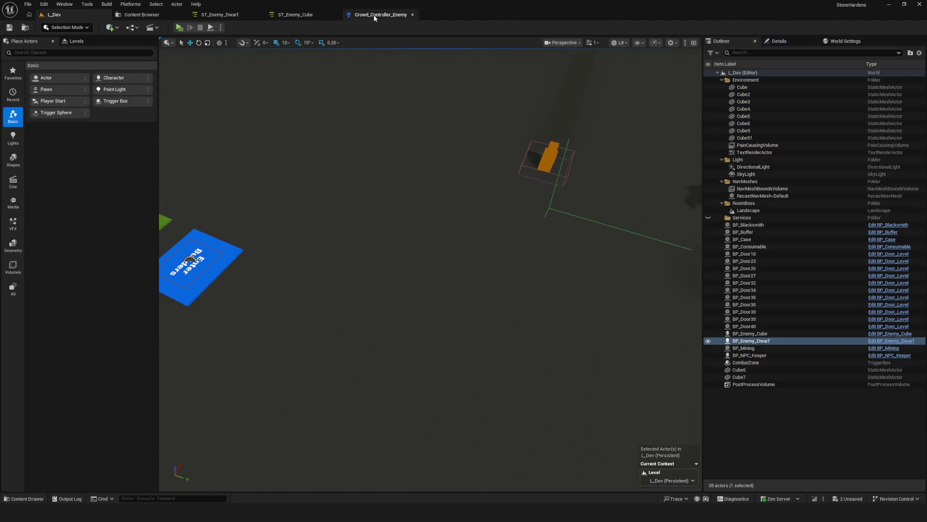
- Check Crowd_Controller_Enemy and the ST_Enemy_Dwarf Chase Move To task, save everything, and return to L_Dev
click(398, 15)
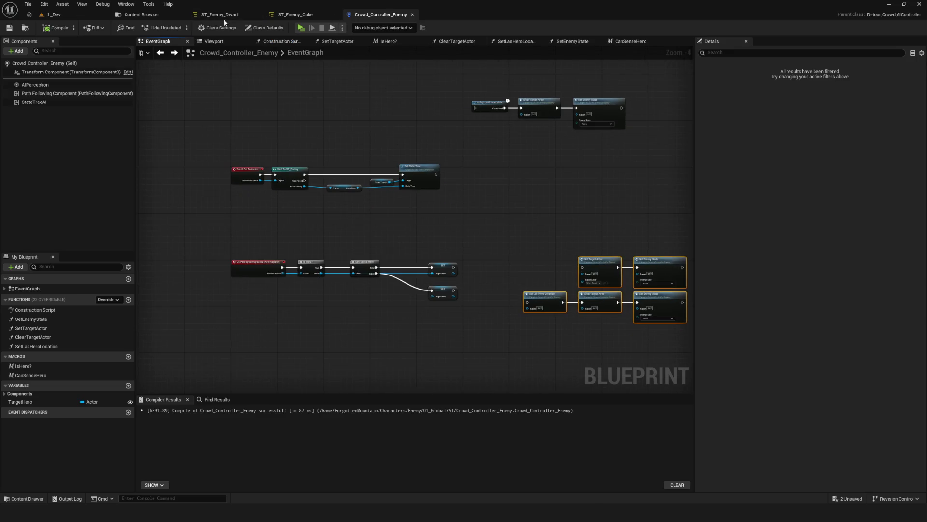
click(219, 14)
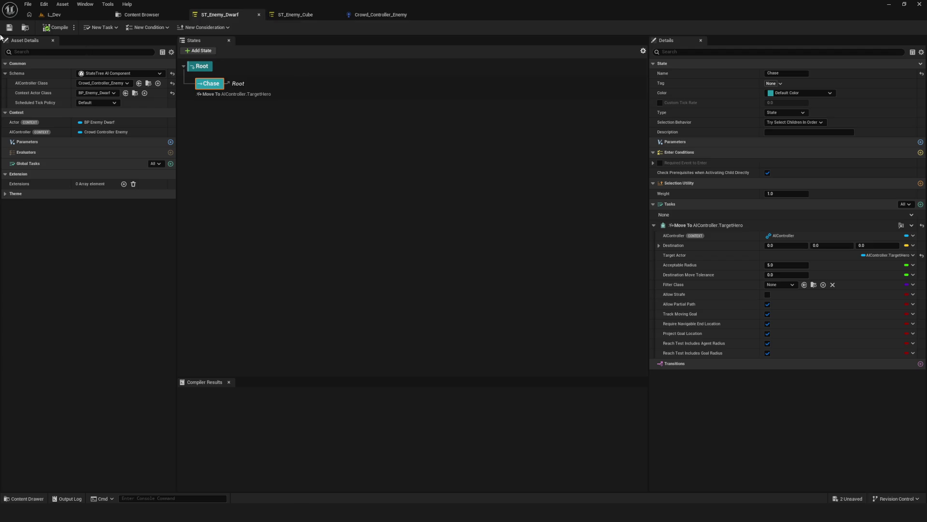
click(9, 27)
click(56, 16)
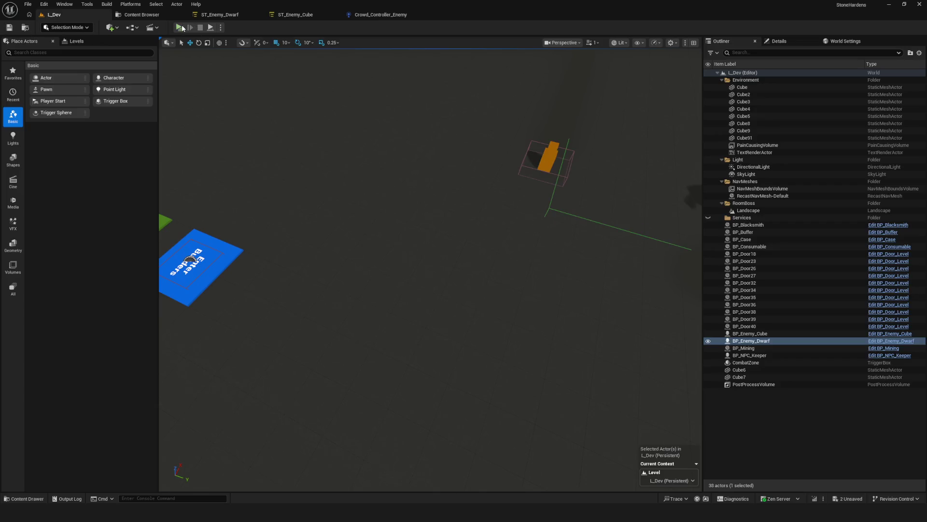
- Playtest the level, moving the hero up and down to see whether enemies approach
click(181, 28)
click(485, 212)
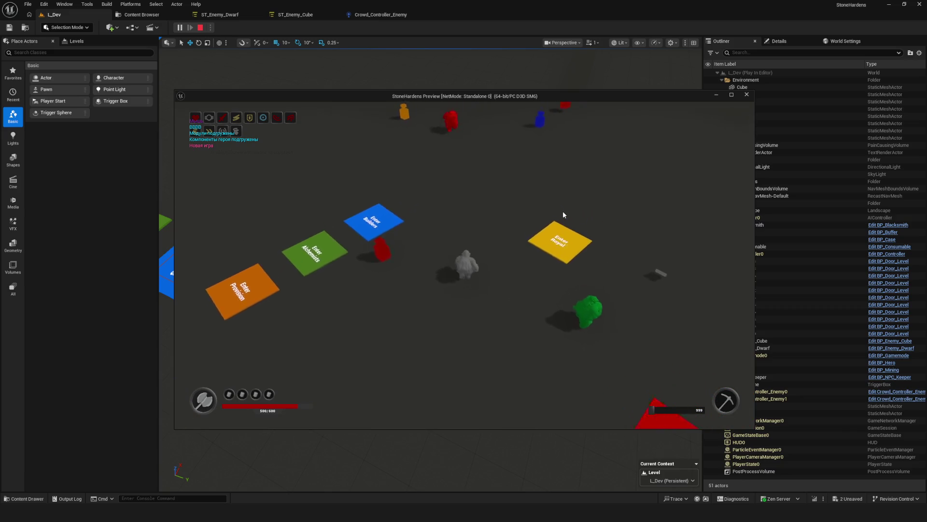
key(w)
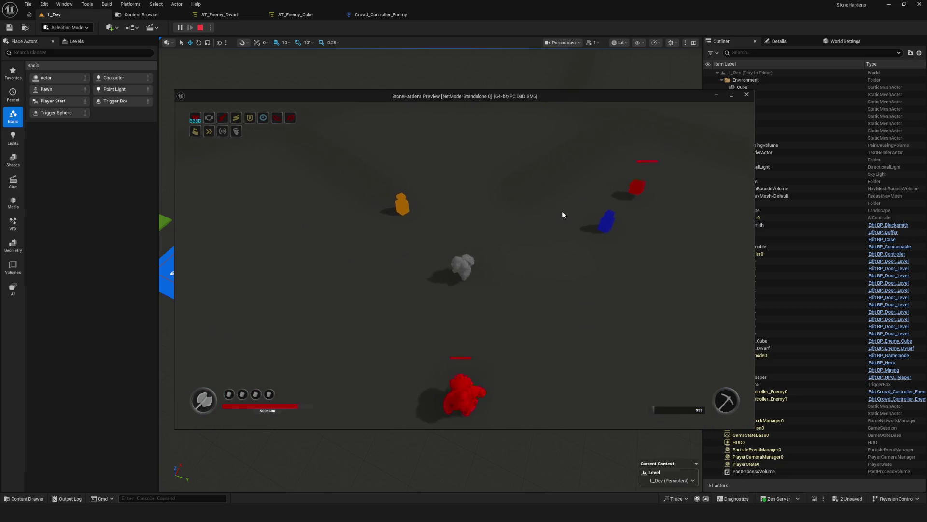
key(s)
key(d)
key(a)
key(w)
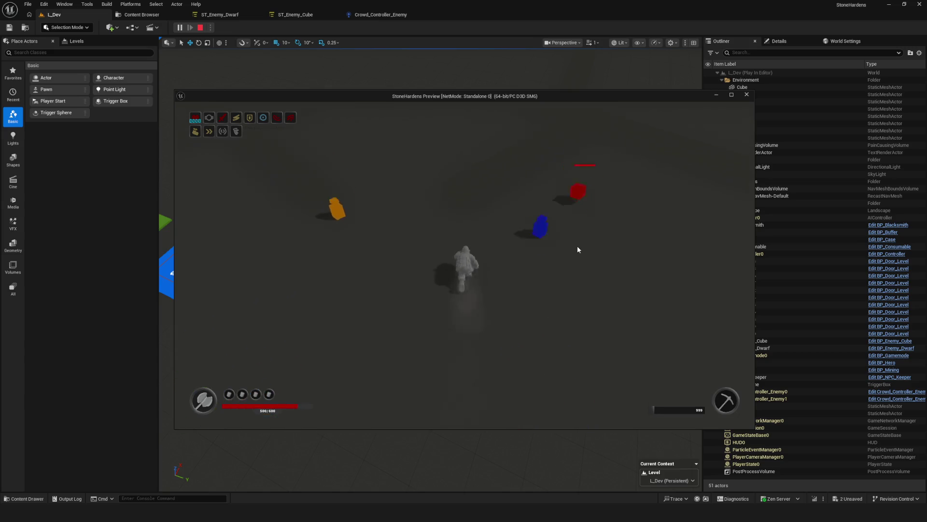
key(Escape)
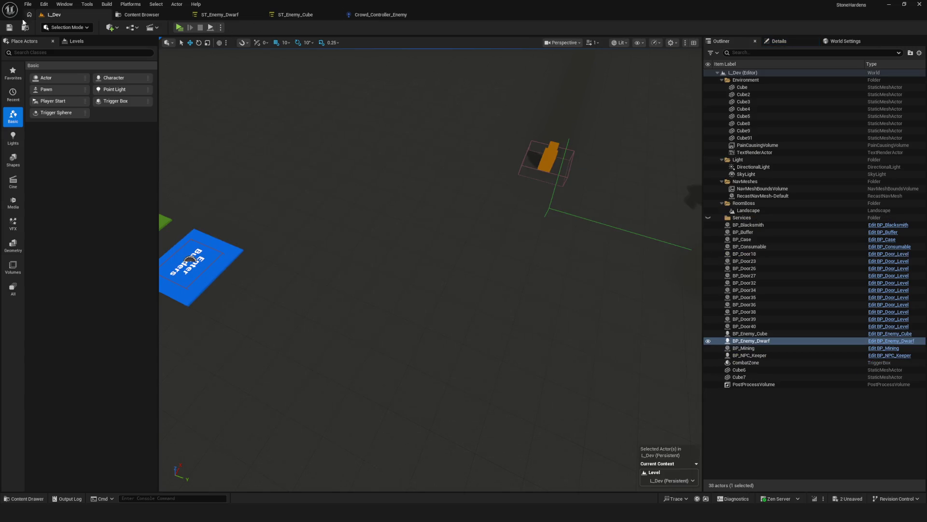
- Run a second playtest toward the red enemy, then go to the ST_Enemy_Dwarf StateTree
key(alt+p)
click(470, 207)
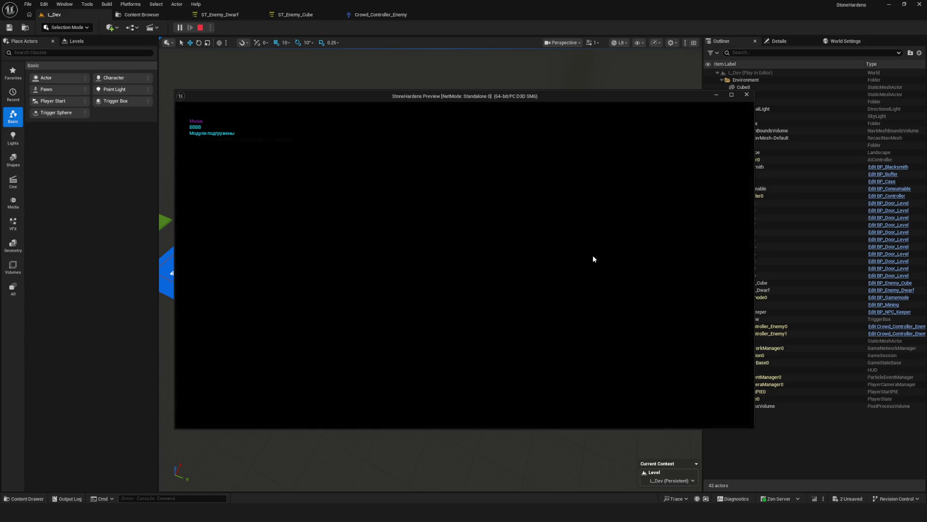
key(w)
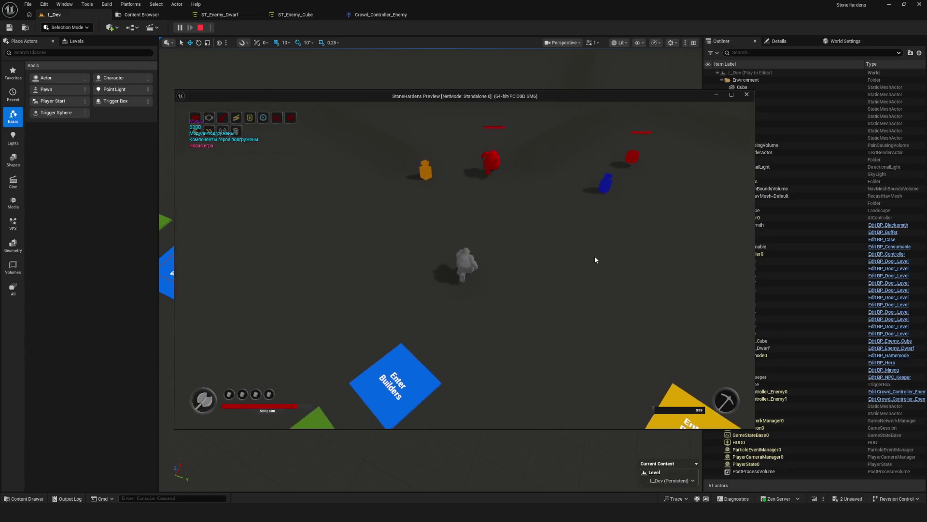
key(s)
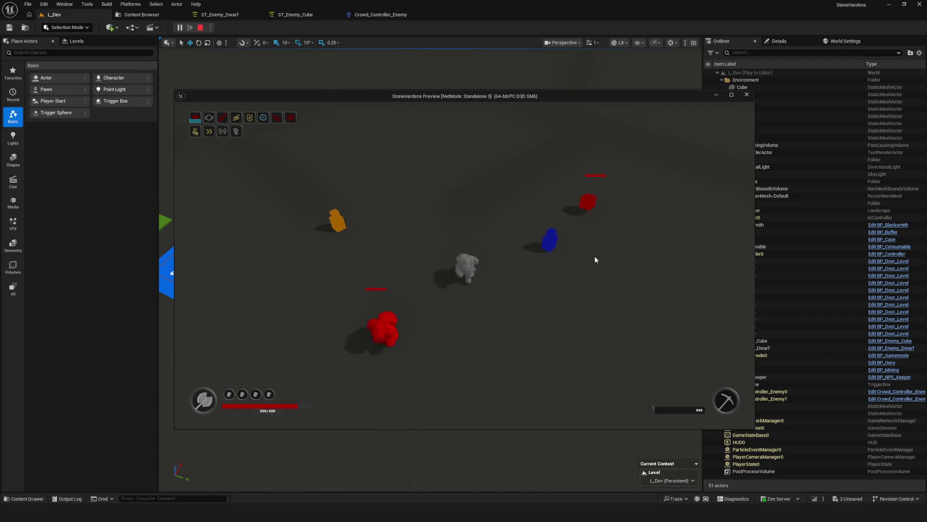
key(s)
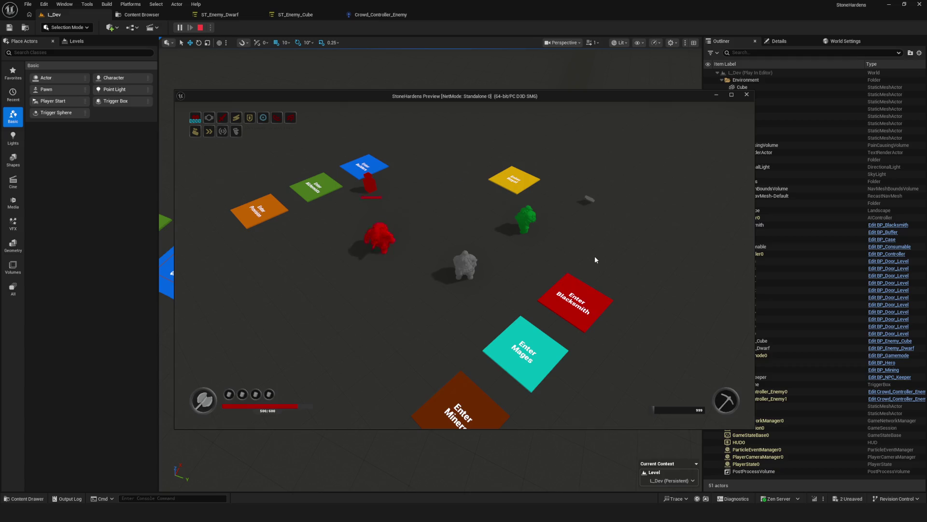
key(w)
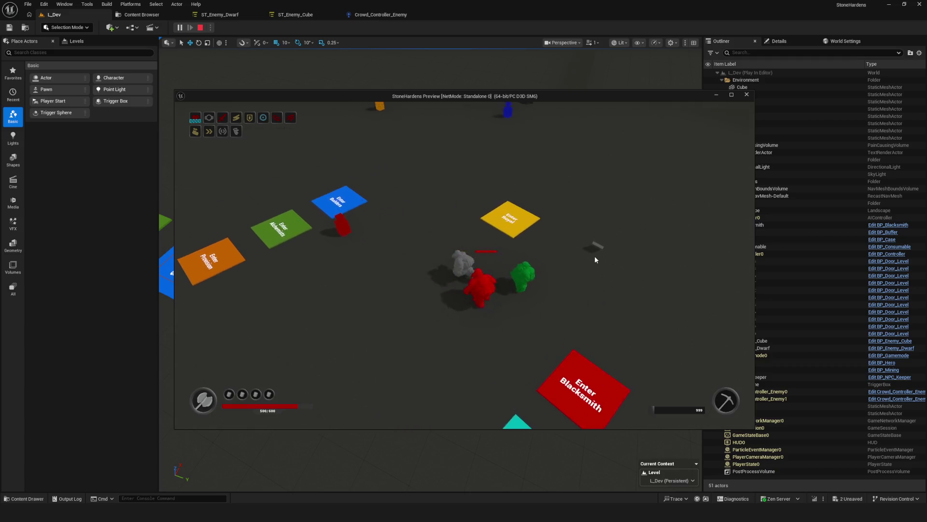
key(Escape)
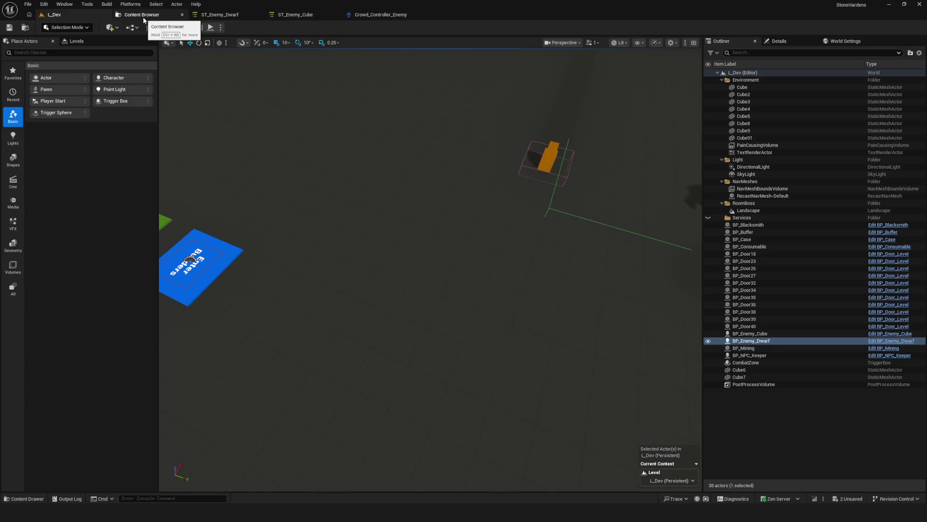
click(220, 14)
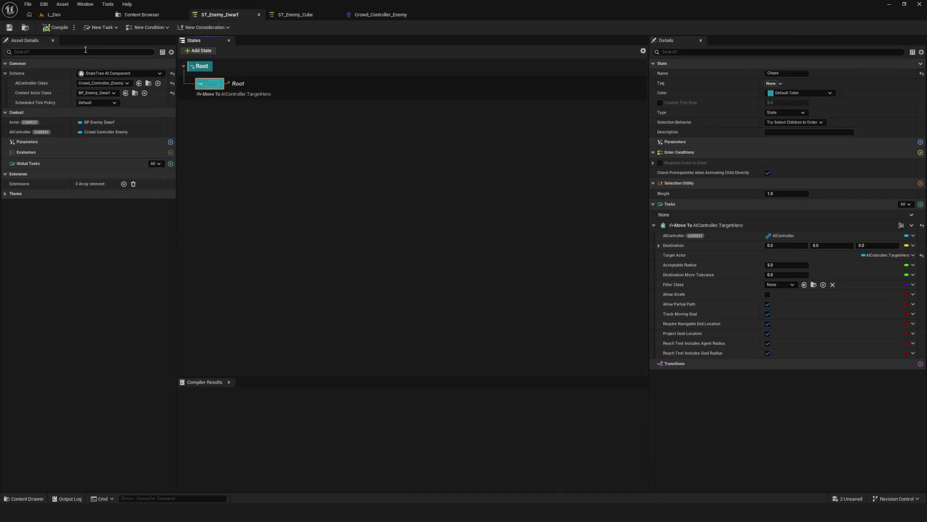
- Save the StateTree and browse Chase's enter conditions, searching 'tARGET' and 'ai', without adding one
click(8, 28)
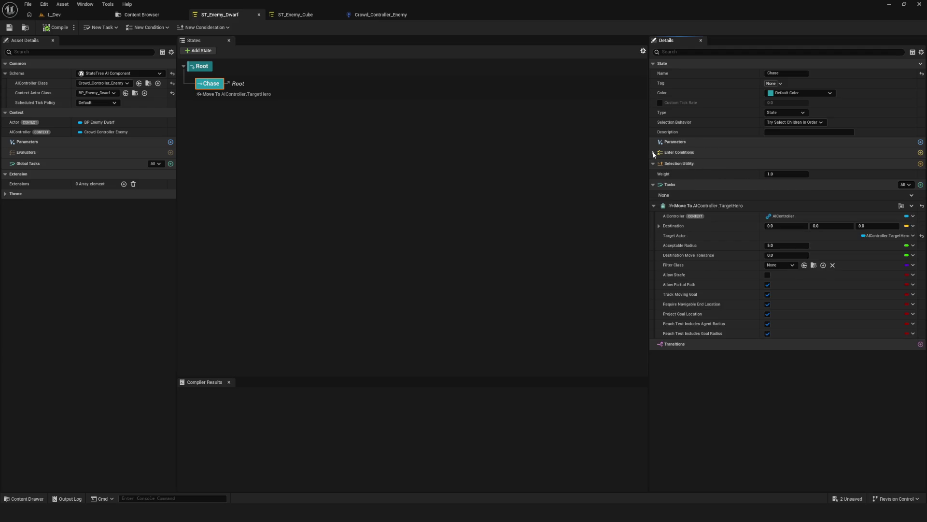
click(920, 153)
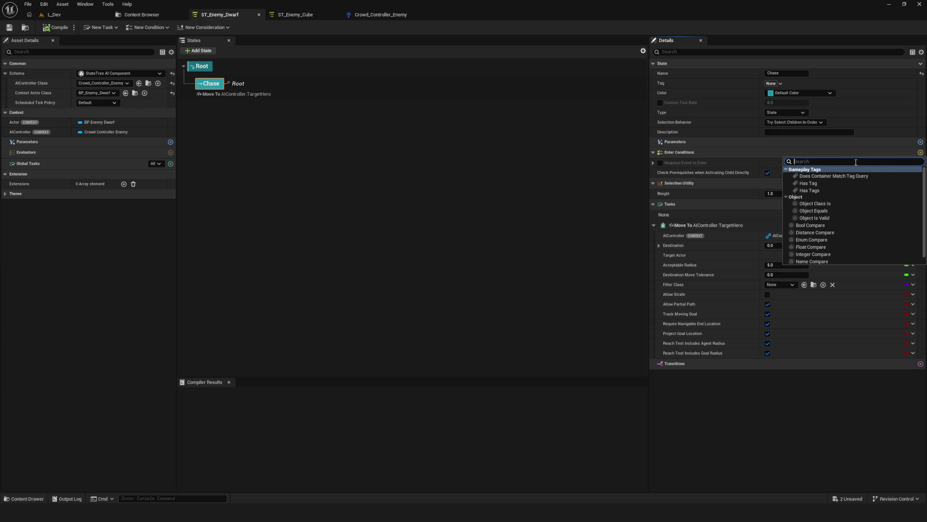
text(tARGET)
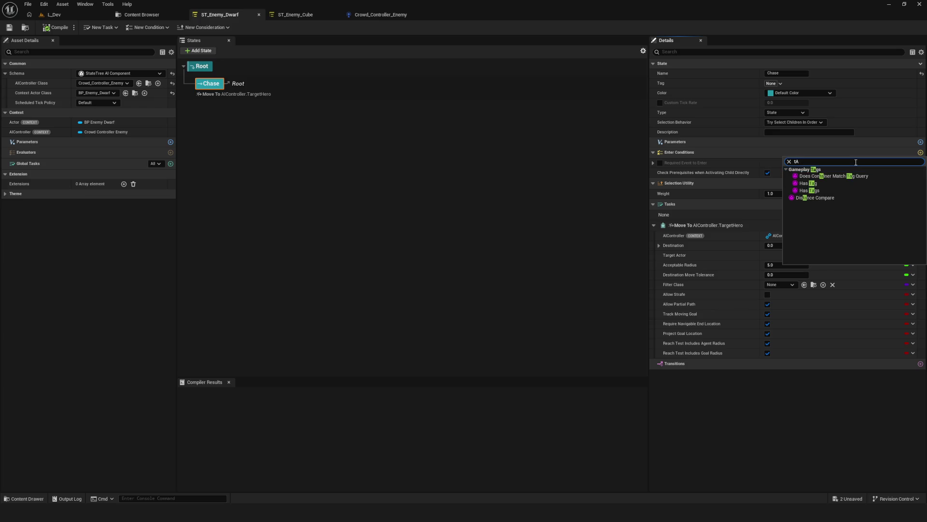
key(ctrl+a)
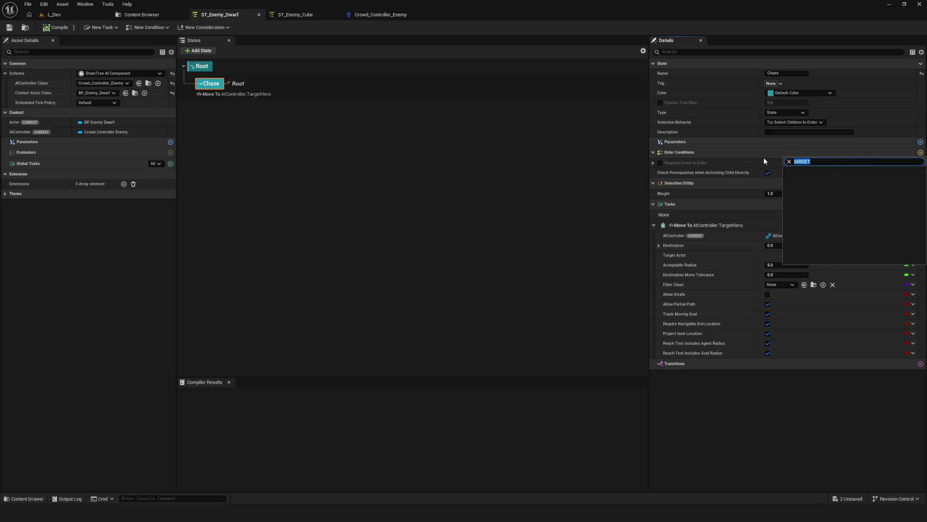
text(ai)
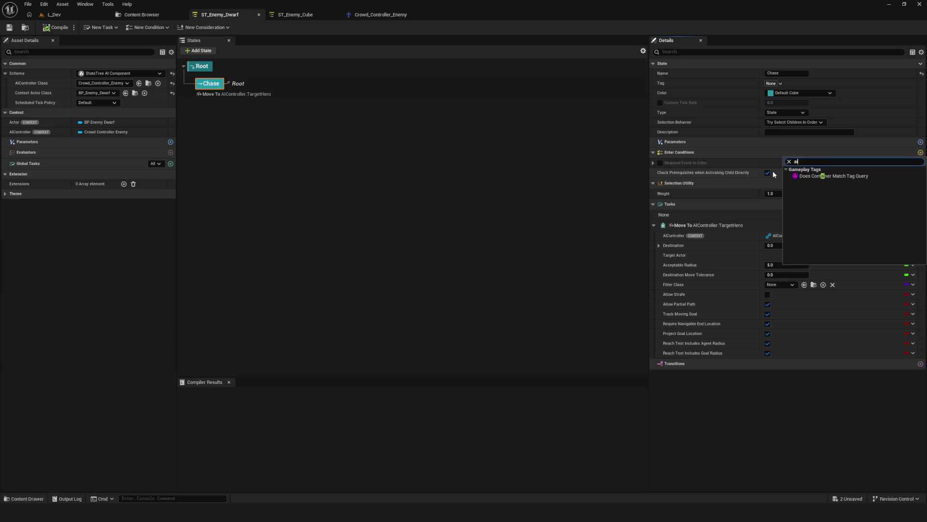
key(BackSpace)
key(BackSpace)
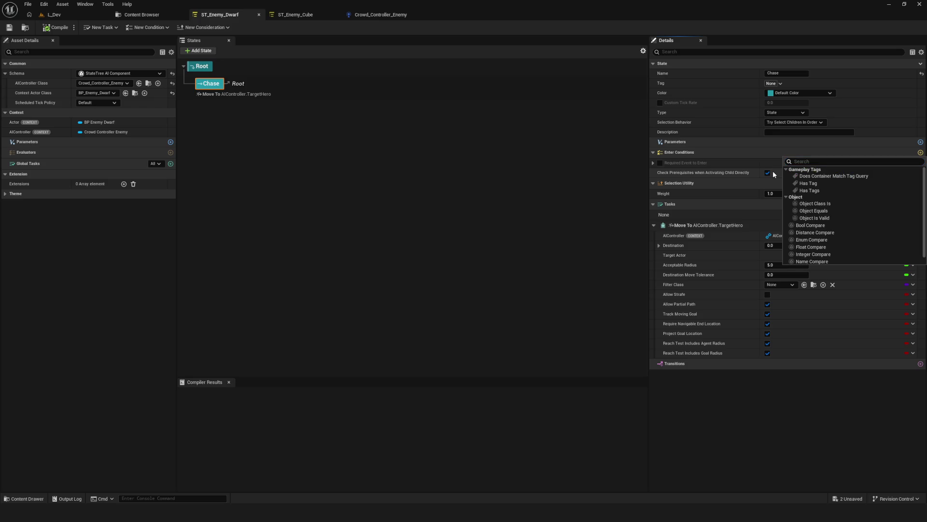
key(Escape)
- Leave Required Event to Enter turned off for Chase and reopen the enter condition list
click(653, 163)
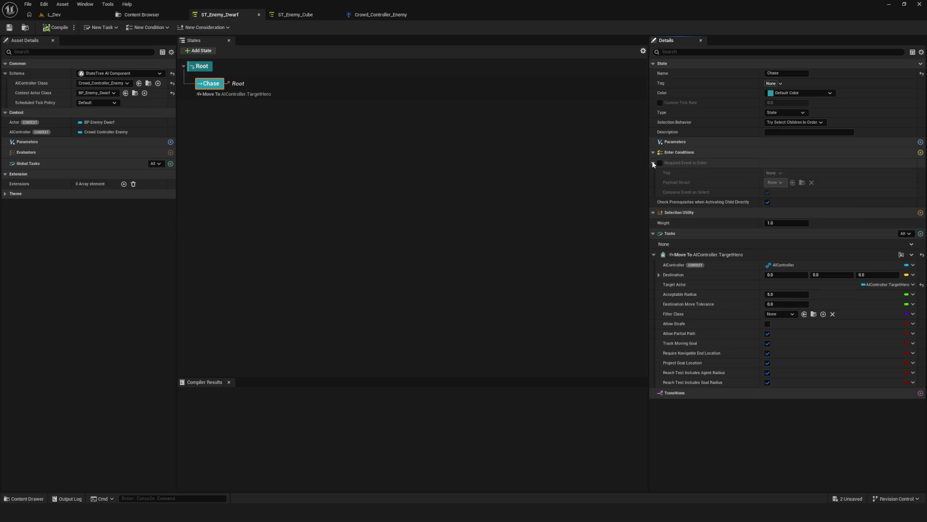
click(653, 163)
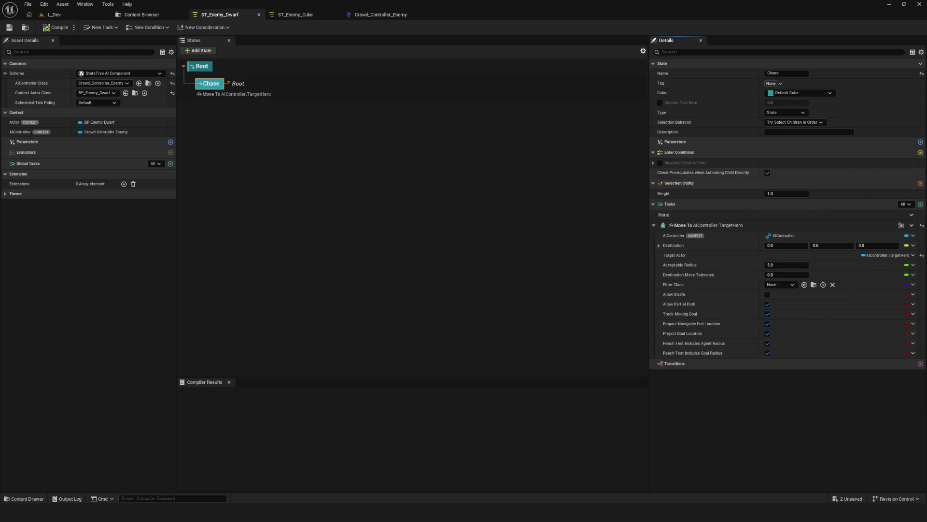
click(921, 152)
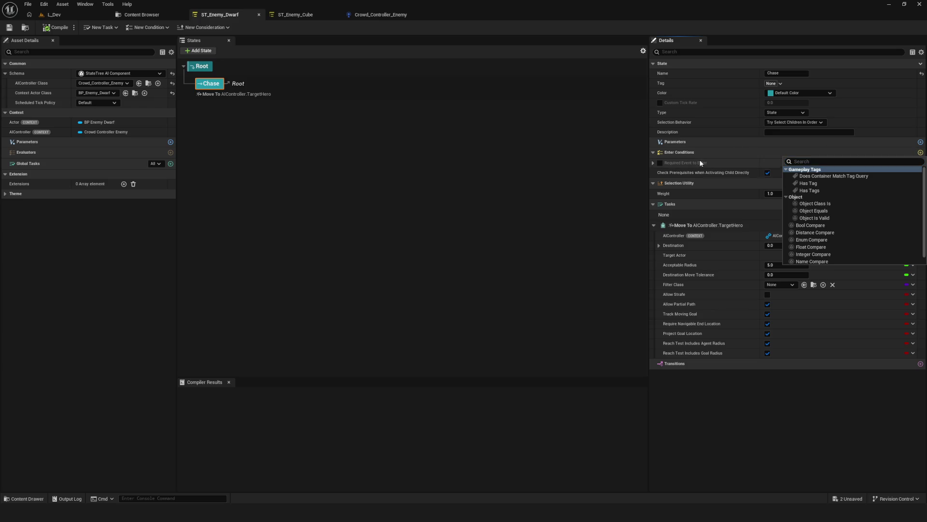
key(Escape)
click(653, 163)
click(660, 163)
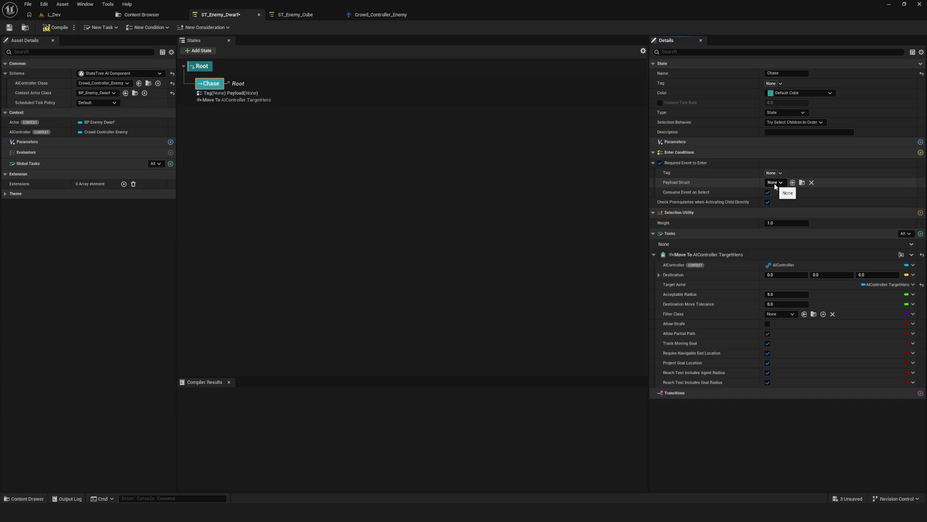
click(660, 163)
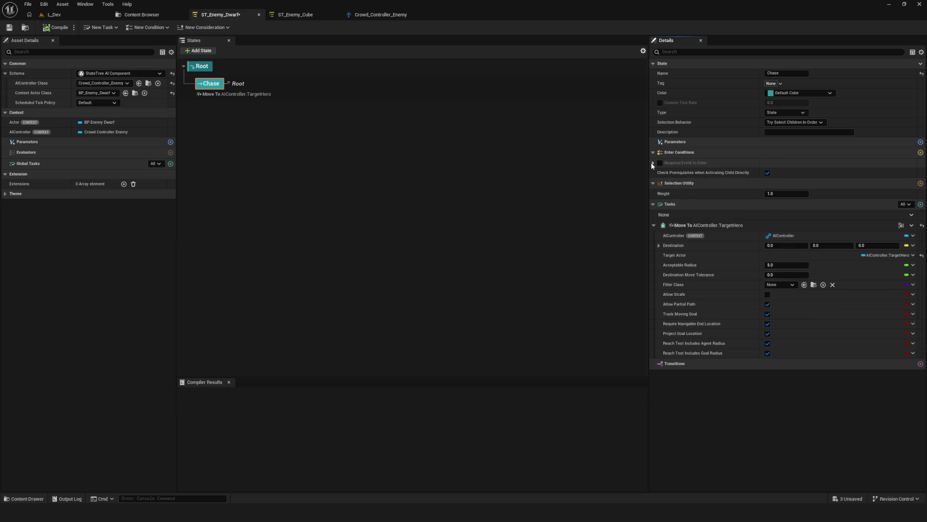
click(660, 162)
click(781, 173)
click(781, 171)
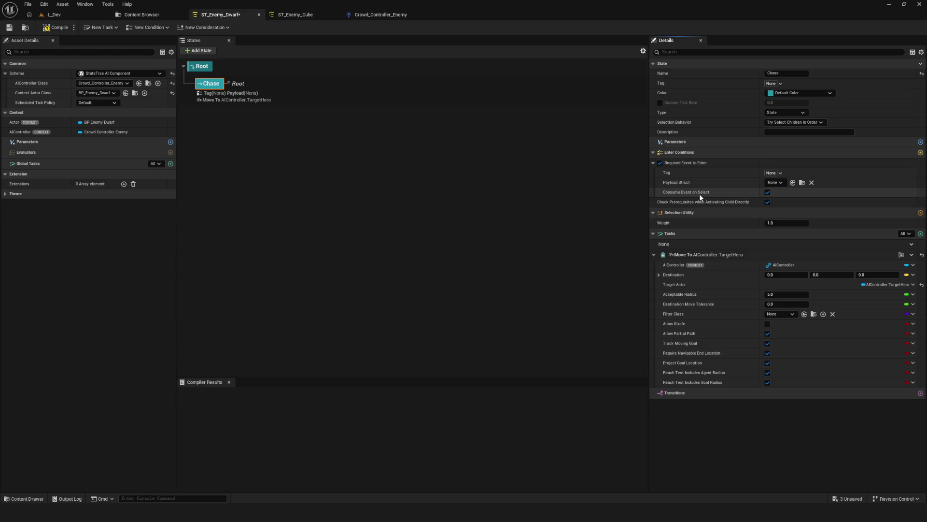
click(661, 163)
click(921, 153)
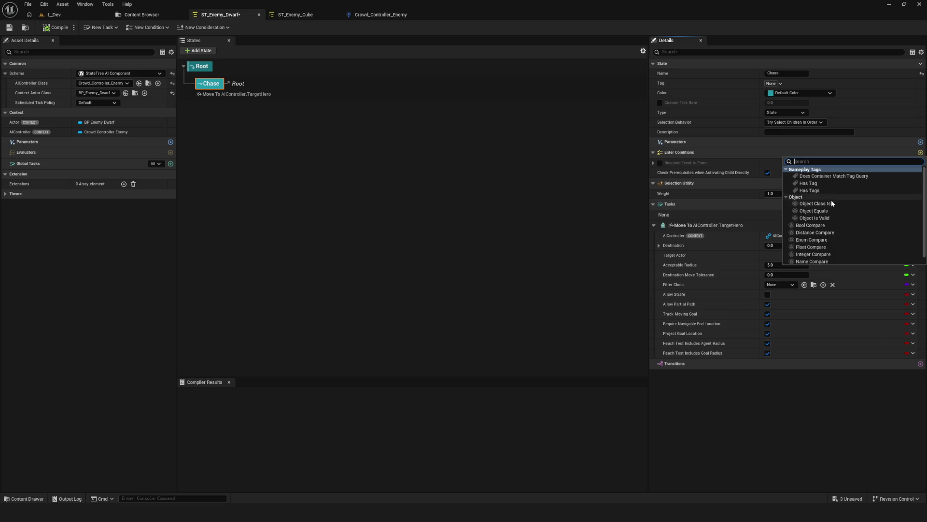
- Add an Is Object Valid enter condition bound to AIController.TargetHero, then save the StateTree
click(828, 217)
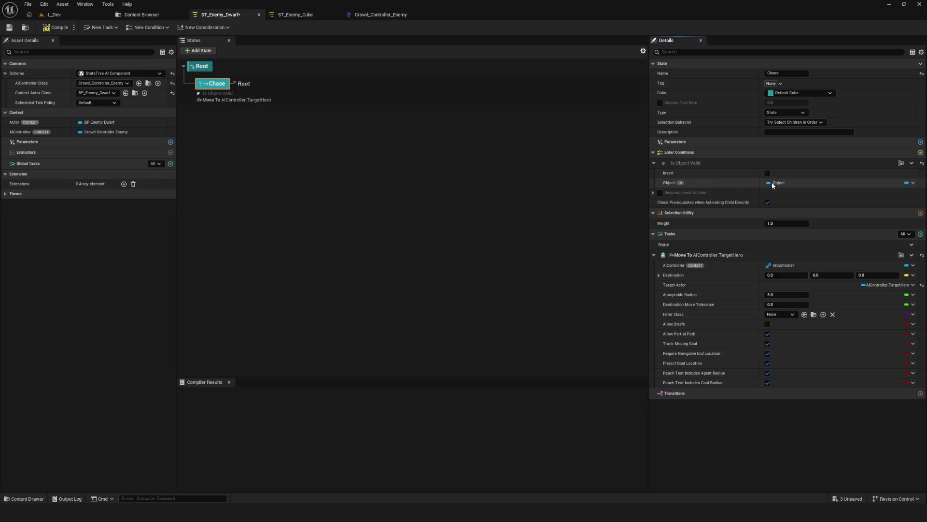
click(912, 183)
mouse_move(903, 223)
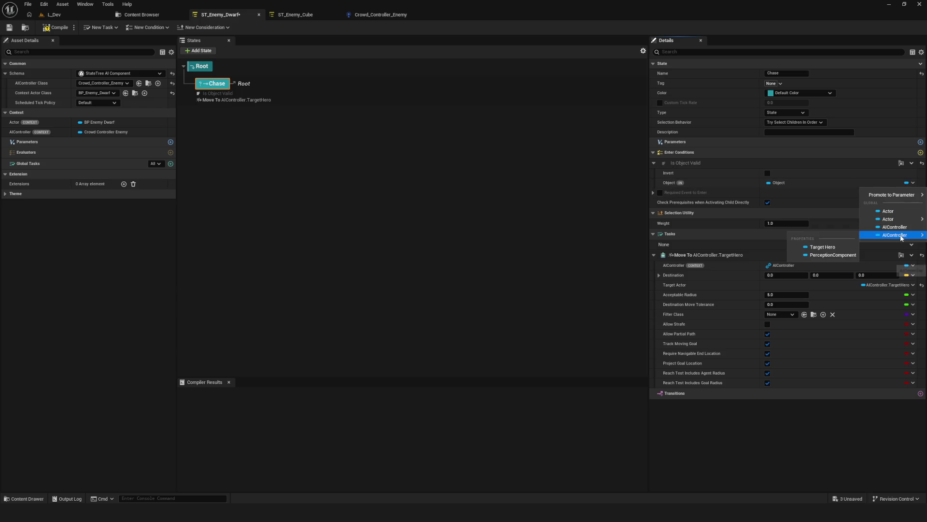
click(834, 247)
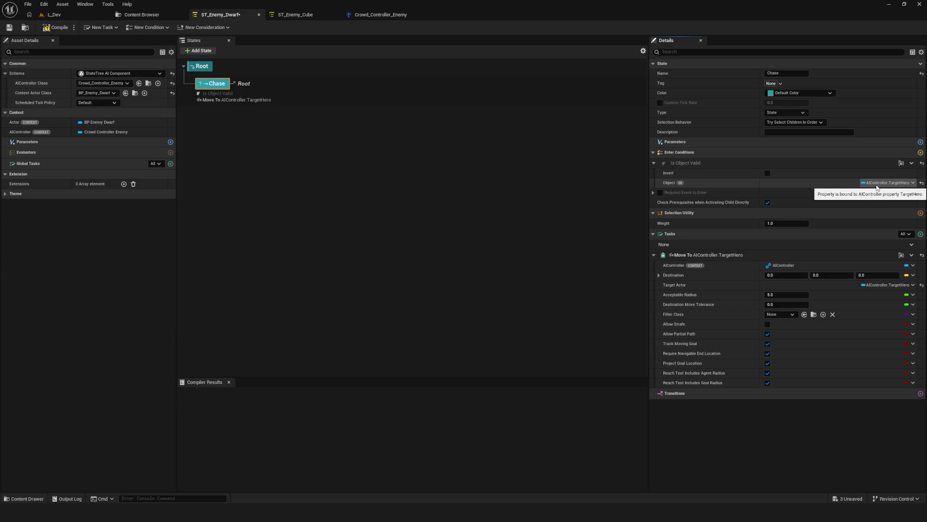
click(9, 28)
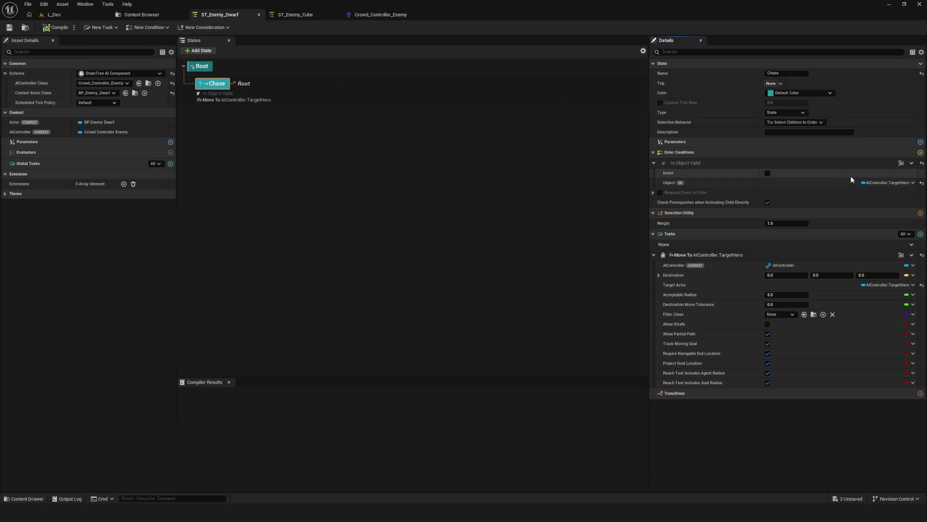
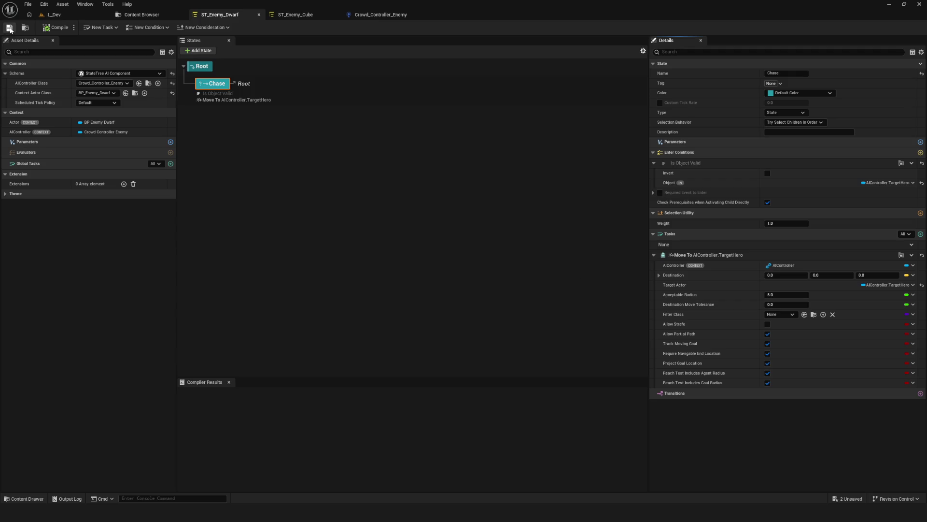
- Add an On State Completed transition from Chase to Root, then compile and save ST_Enemy_Dwarf
click(921, 393)
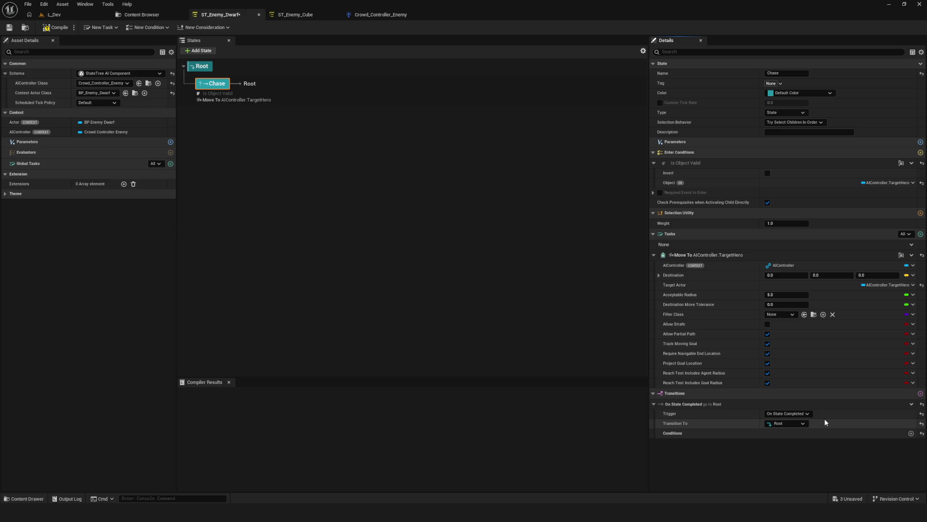
click(811, 413)
click(811, 413)
click(811, 413)
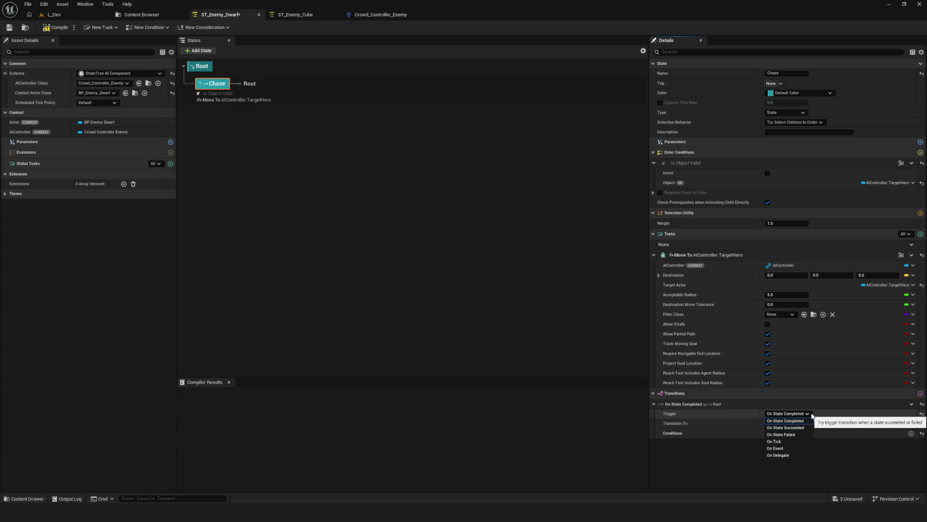
click(812, 414)
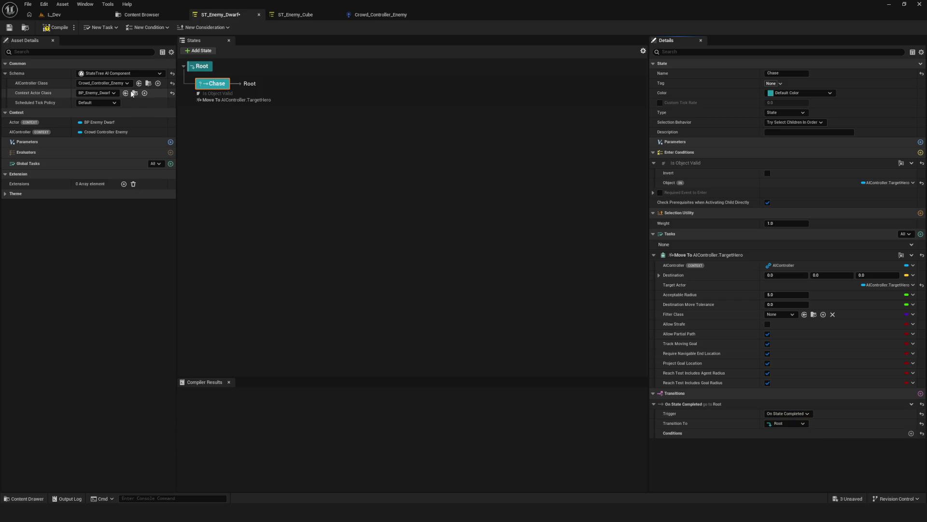
click(53, 29)
key(ctrl+s)
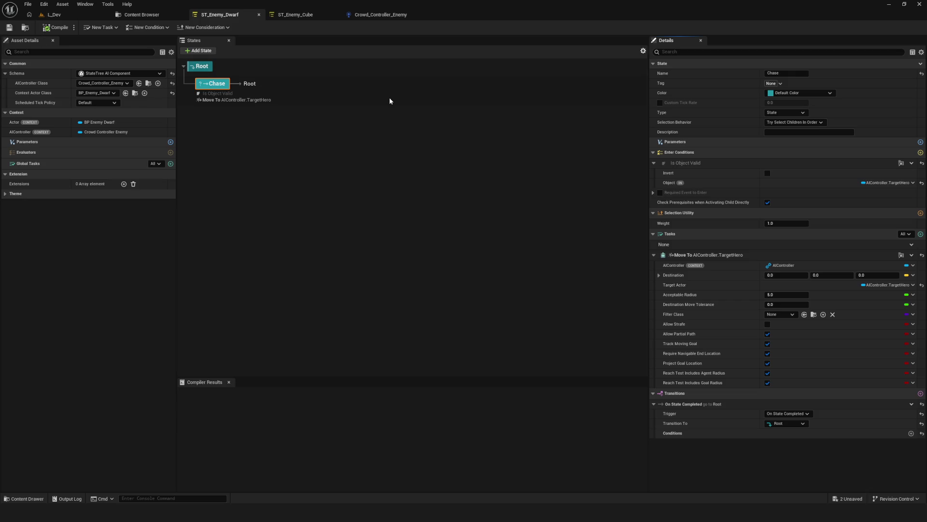
- Add a new state under Root named Chill and save the StateTree
click(198, 51)
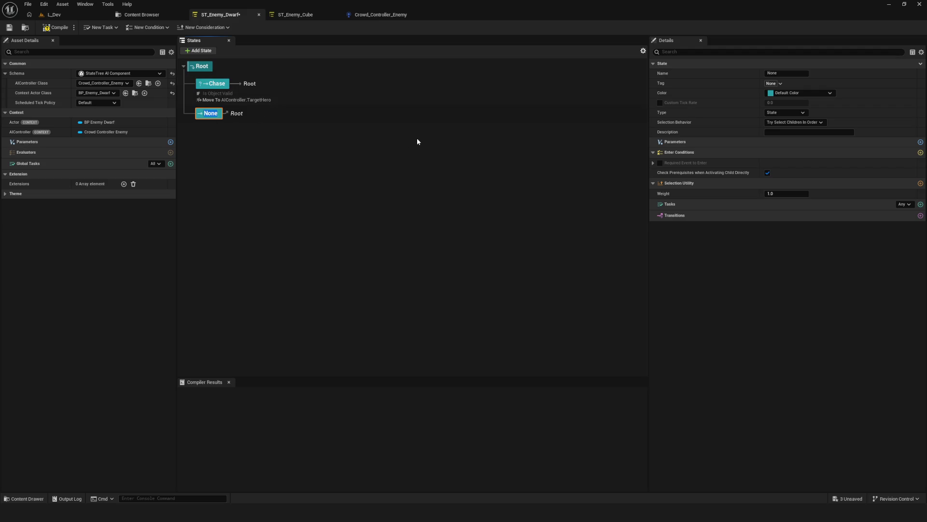
text(cHIL)
key(BackSpace)
key(BackSpace)
key(BackSpace)
text(Chil)
key(BackSpace)
key(BackSpace)
text(ll)
key(Return)
click(9, 28)
- Check Chill's task list without adding a task, then reselect Chill to view its details
click(921, 203)
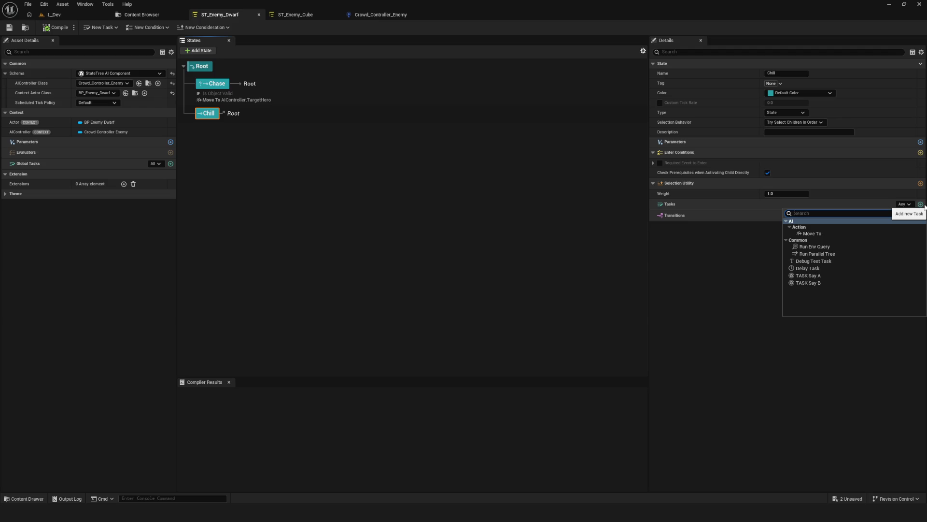
click(709, 240)
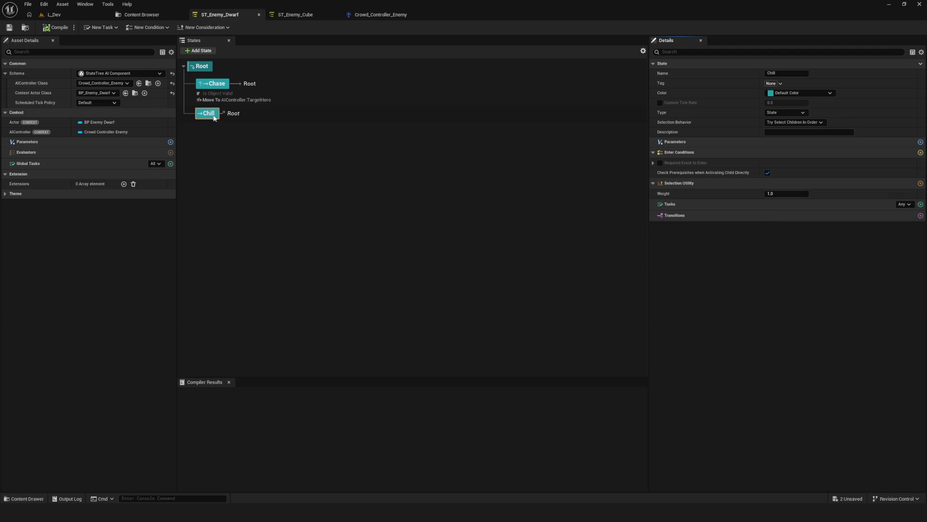
click(224, 136)
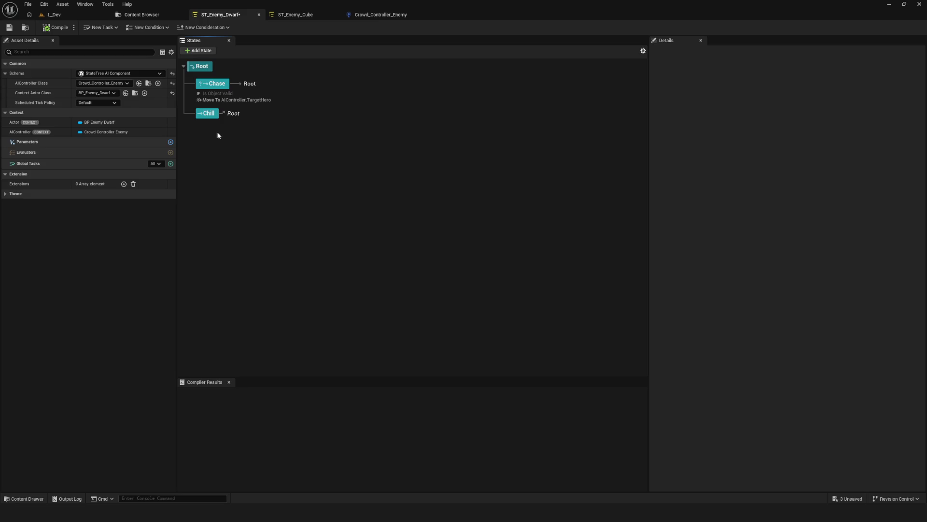
click(207, 114)
click(9, 27)
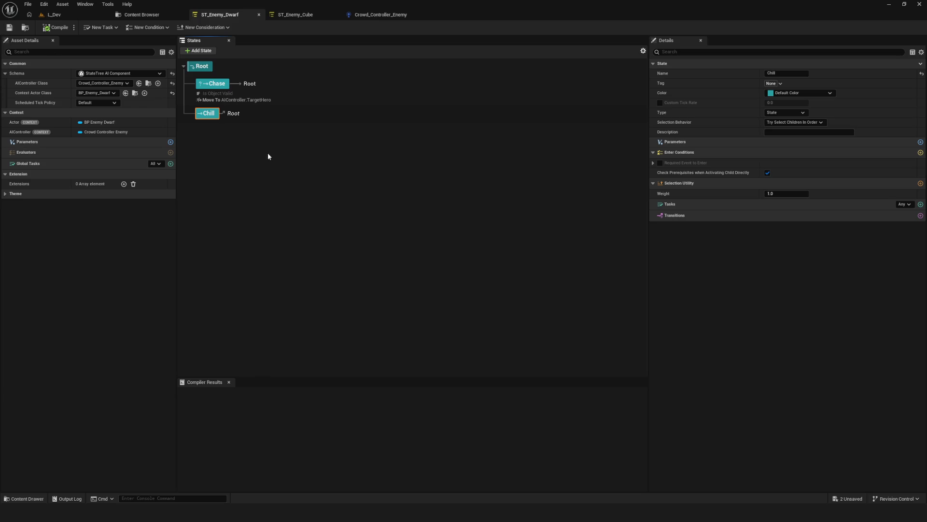
- Review Chase's On State Completed transition, then switch to the L_Dev level
click(223, 86)
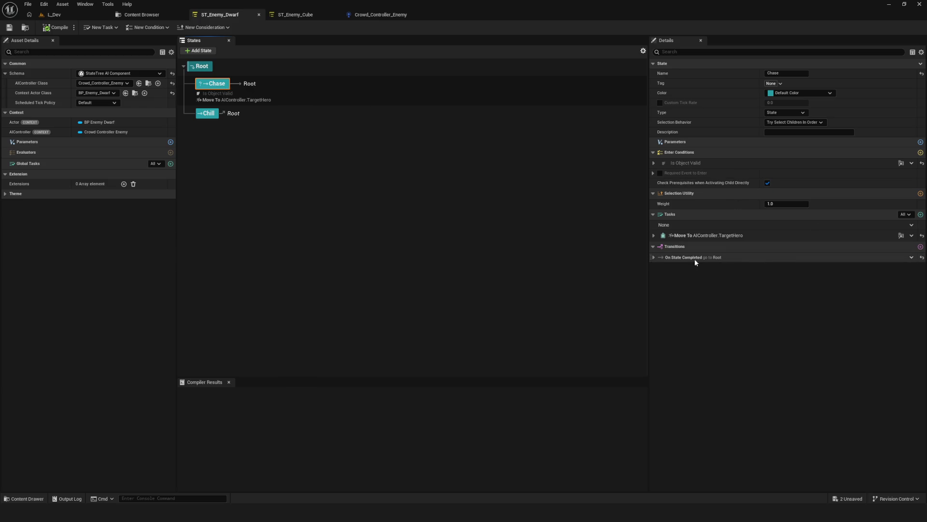
click(653, 257)
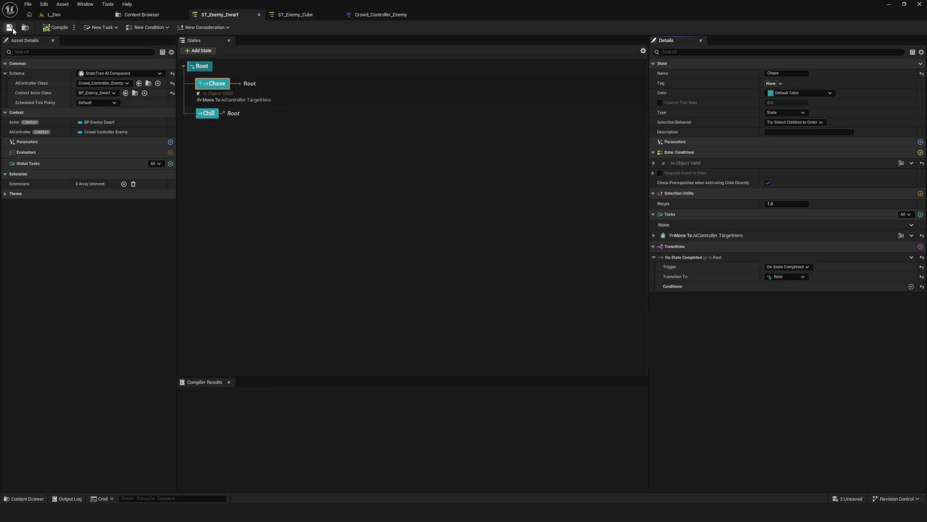
click(54, 14)
- Play-test L_Dev from the game's main menu, then stop and return to ST_Enemy_Dwarf
click(179, 28)
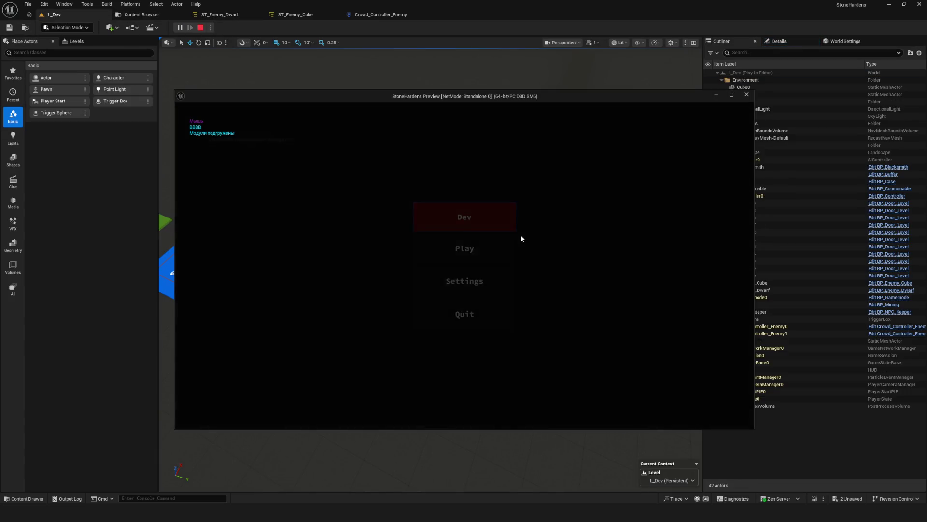
click(521, 238)
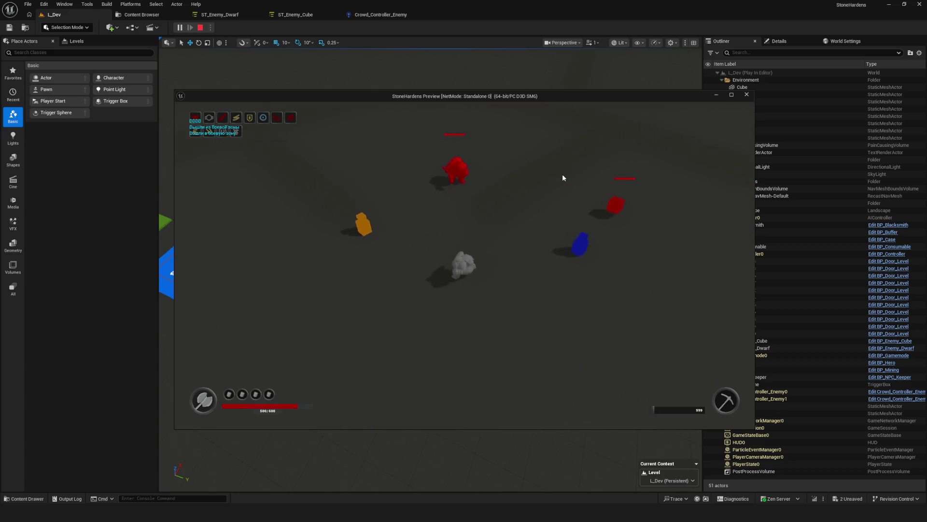
key(Escape)
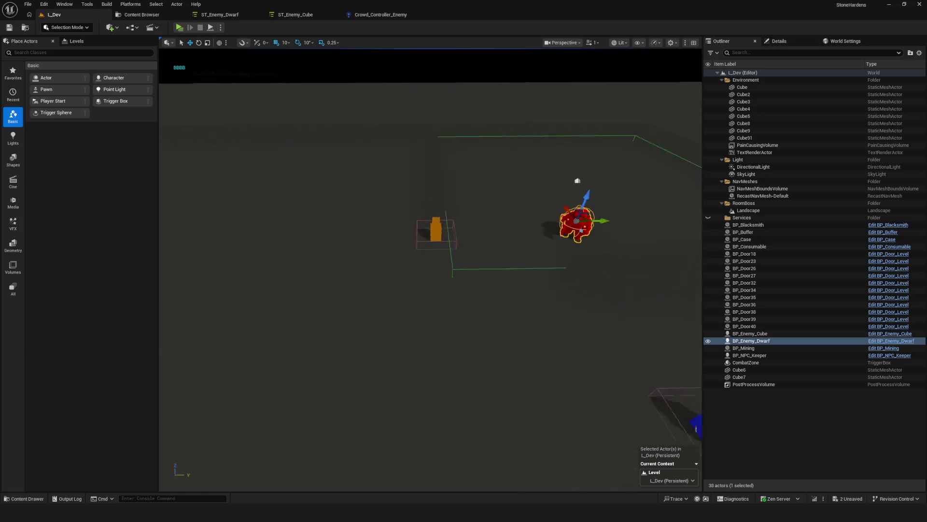
click(386, 15)
click(242, 14)
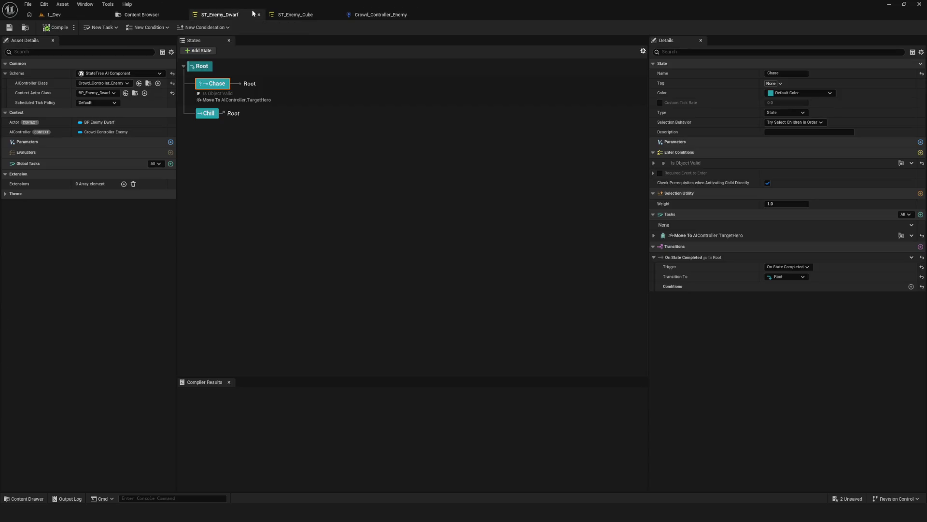
- Inspect Chase's Is Object Valid condition and its Object binding without changing them, and save
click(216, 83)
click(654, 164)
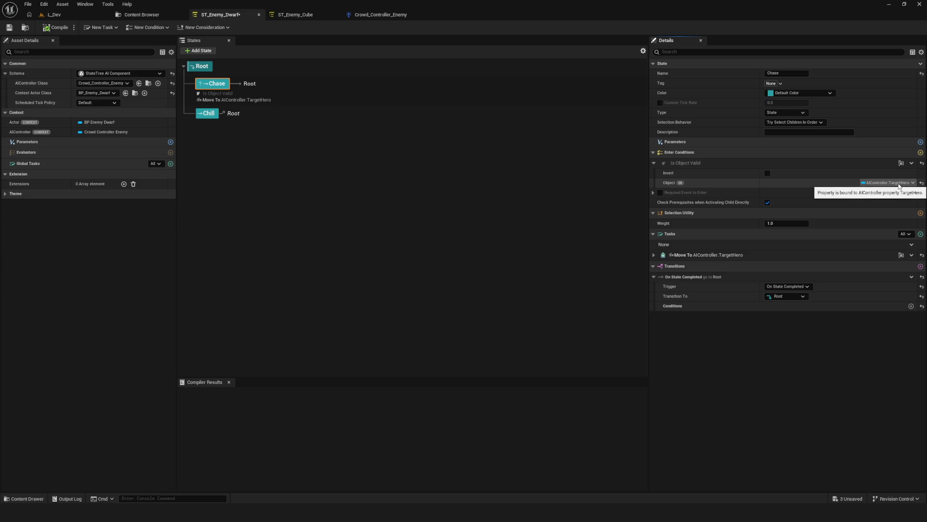
click(12, 28)
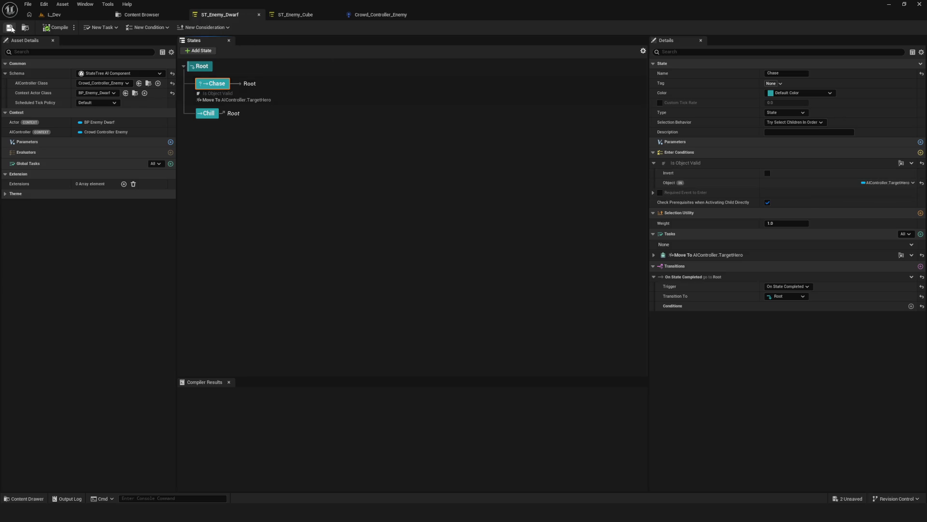
click(890, 183)
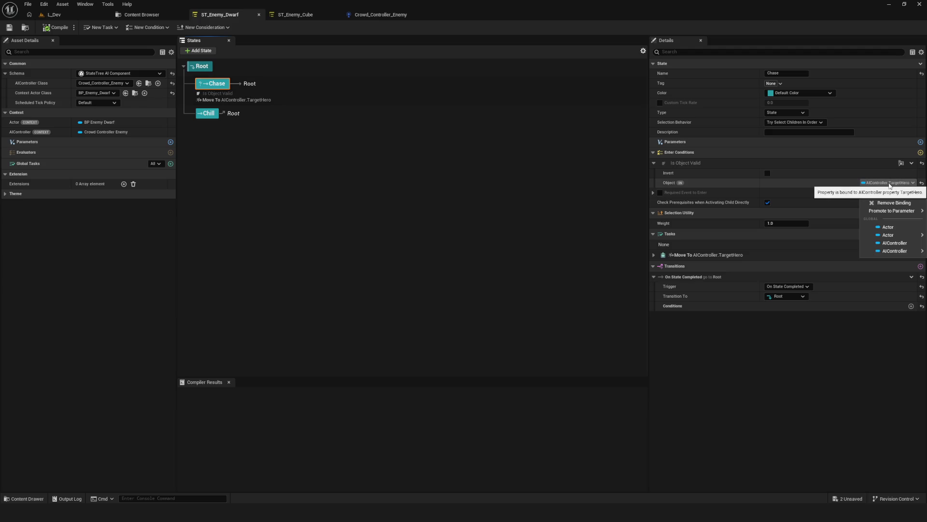
click(890, 184)
click(890, 183)
click(890, 184)
click(890, 183)
click(889, 183)
click(889, 182)
click(889, 182)
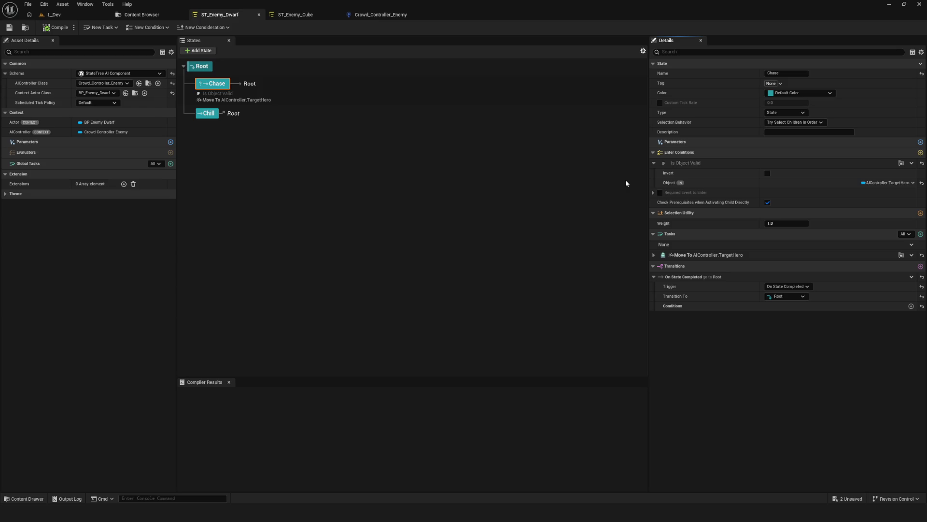
click(653, 193)
click(652, 193)
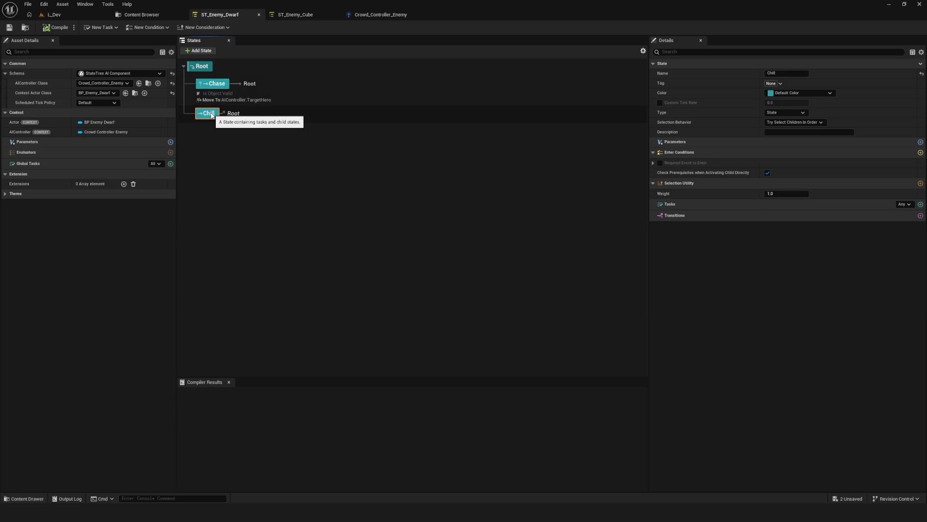
- Give Chill an On State Completed transition to Root with Tasks set to All, and compile
click(920, 216)
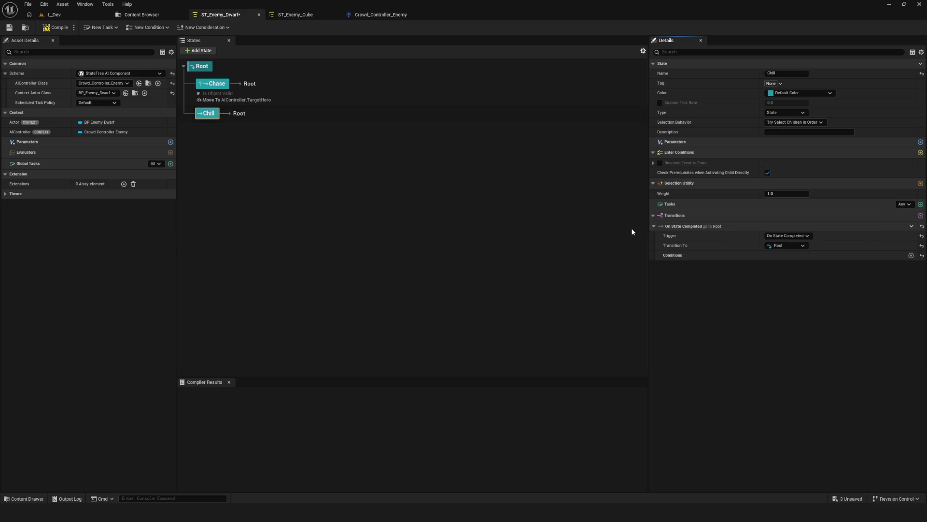
click(908, 211)
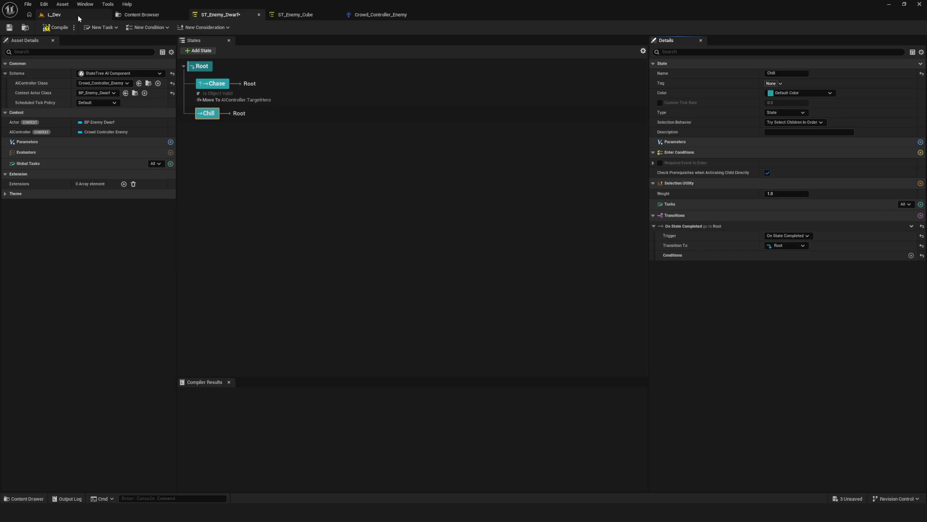
click(53, 29)
- Play-test L_Dev, walking the hero out of and back into the combat zone, then return to the StateTree
click(40, 17)
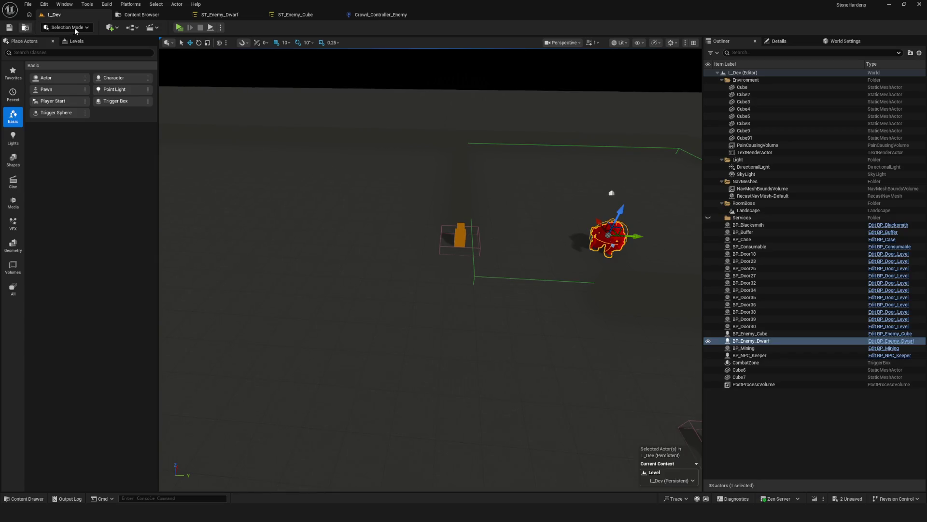
click(180, 28)
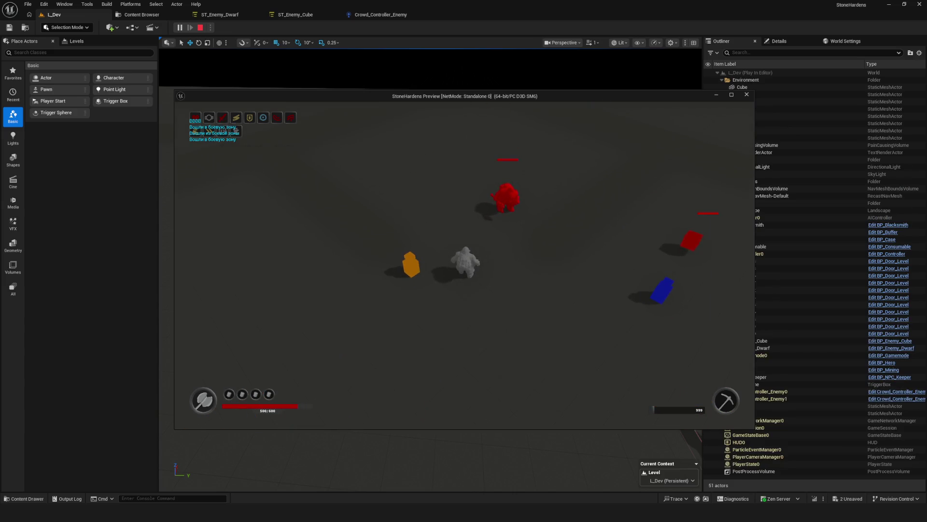
key(s)
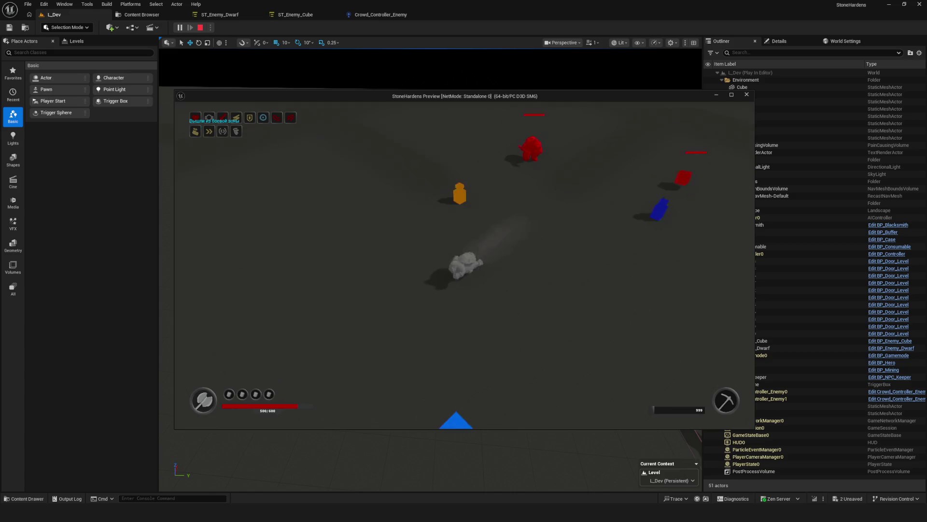
key(w)
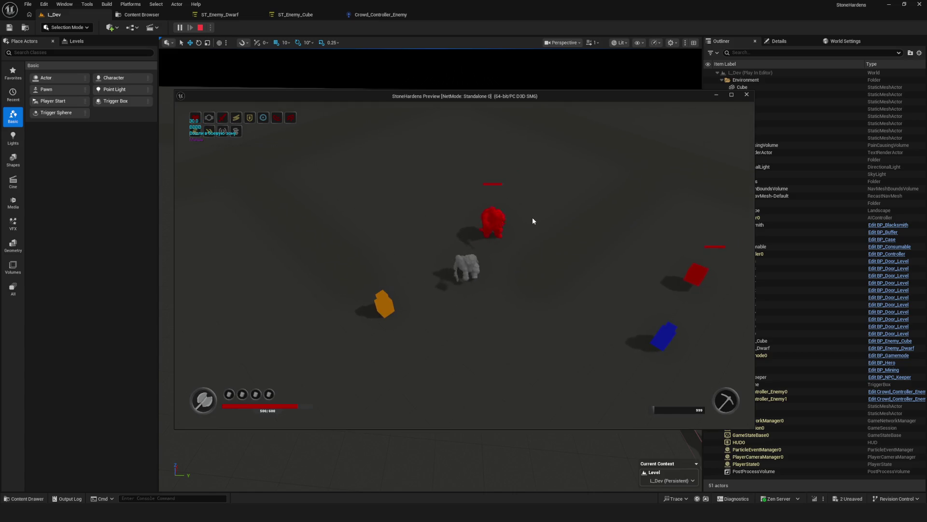
key(F8)
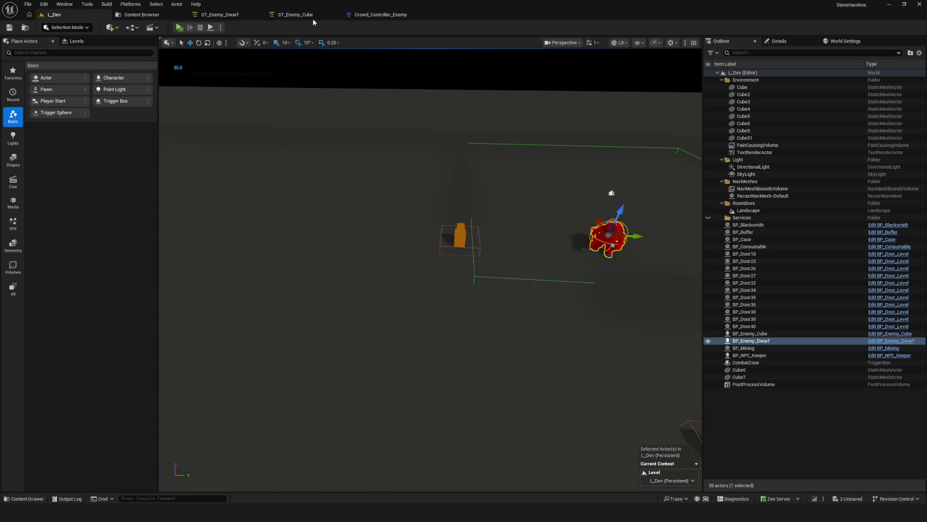
click(220, 14)
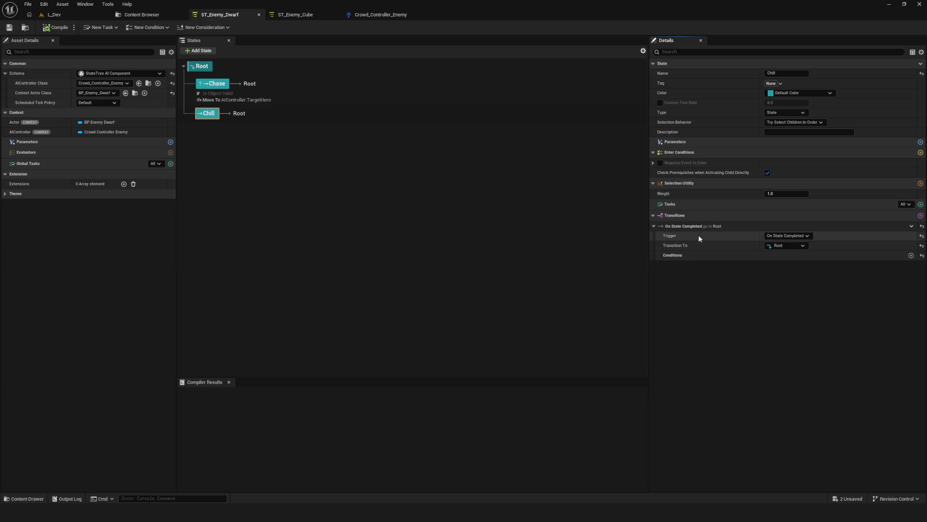
- Keep the trigger as On State Completed, then browse Chase's available conditions without adding one
click(805, 236)
click(805, 237)
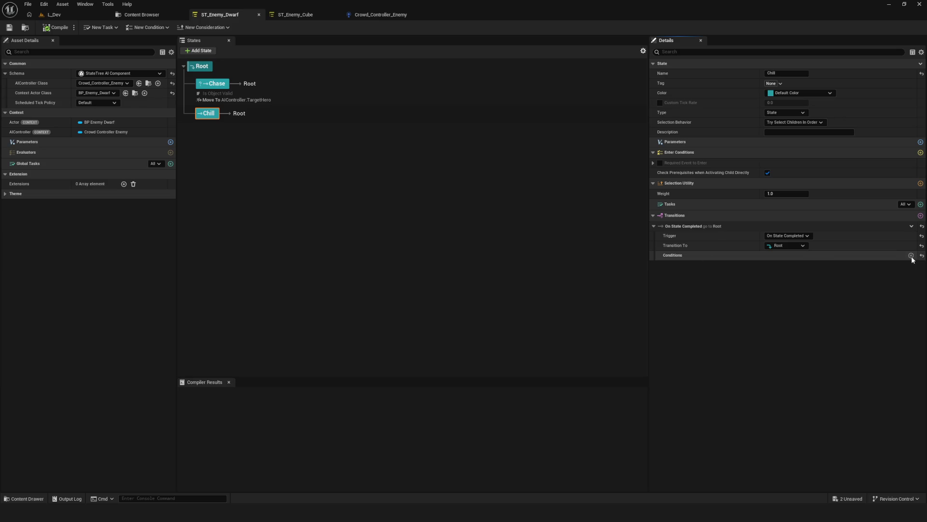
click(240, 84)
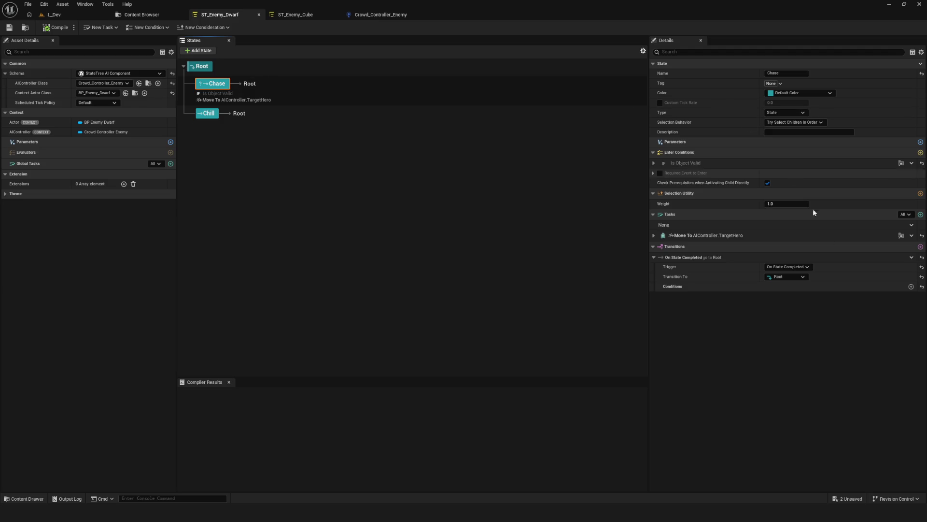
click(911, 287)
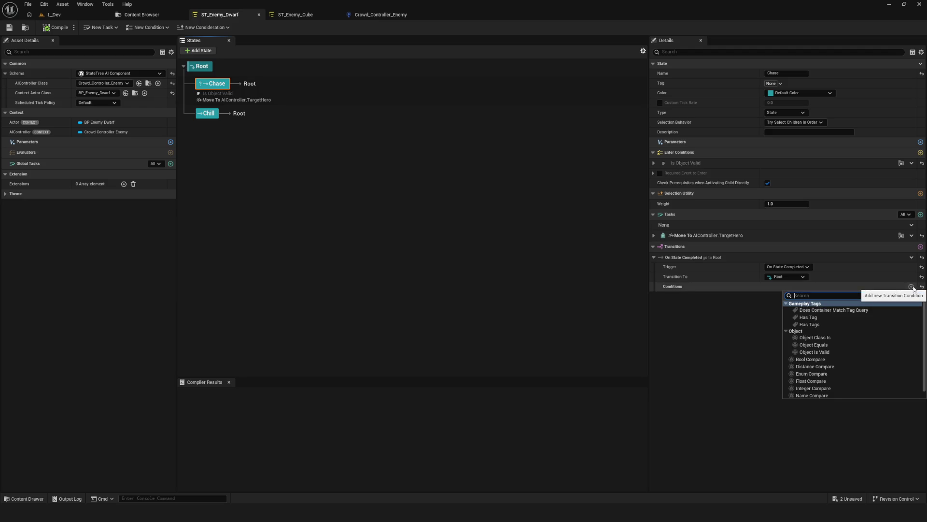
scroll(896, 323, down, 1)
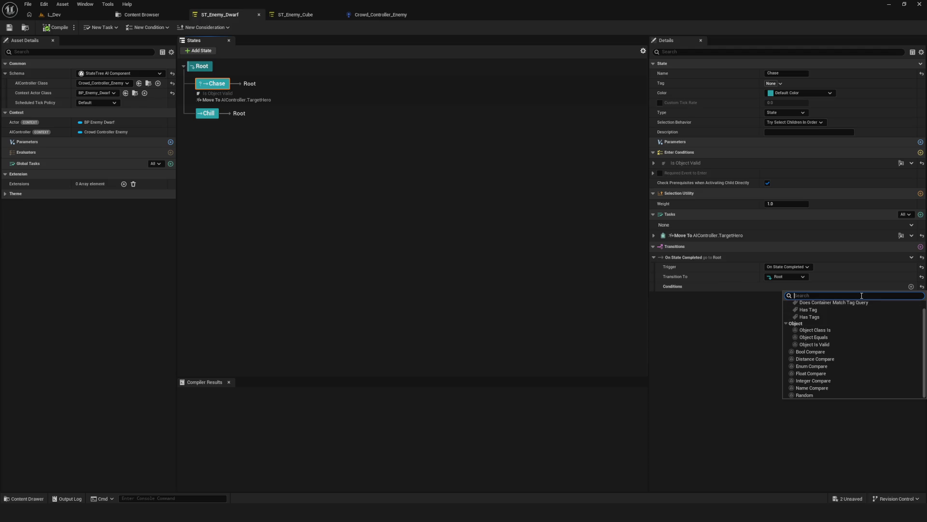
scroll(868, 331, up, 1)
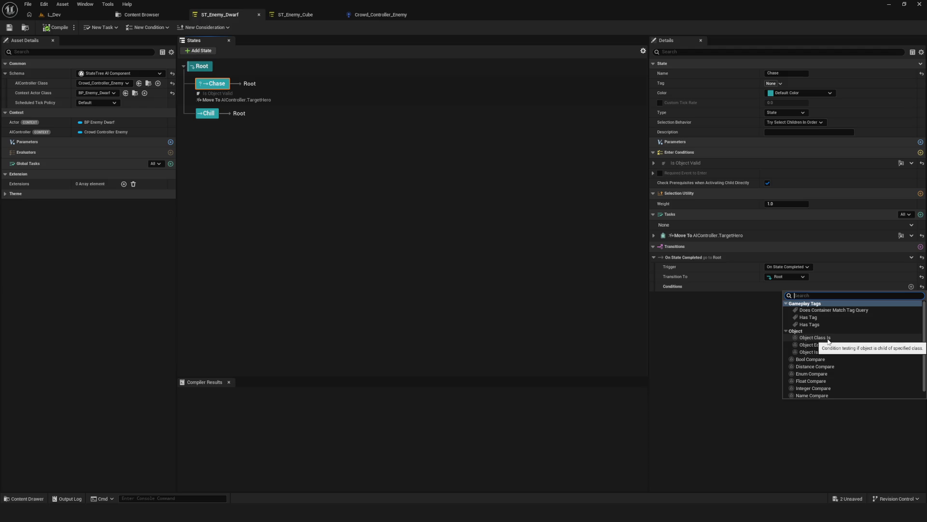
click(699, 346)
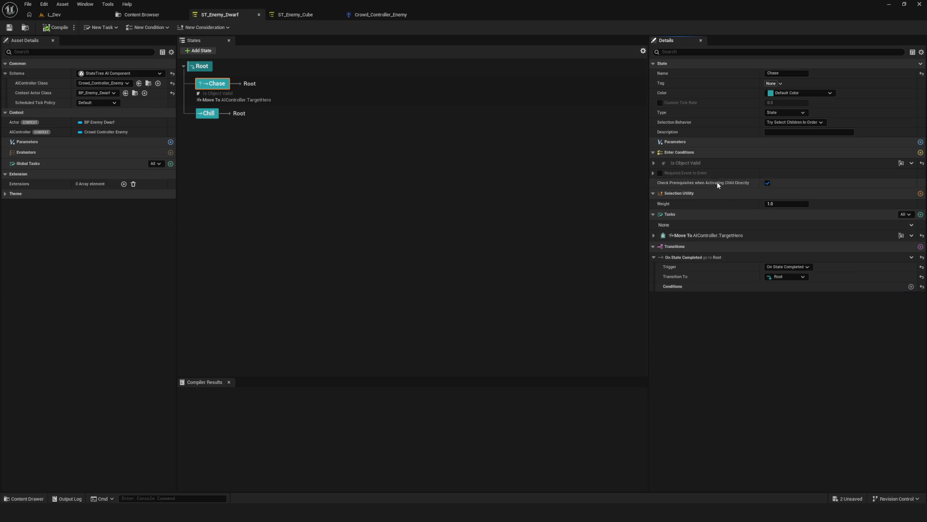
- Bind Chase's Is Object Valid Object to AIController > Target Hero and save
click(654, 163)
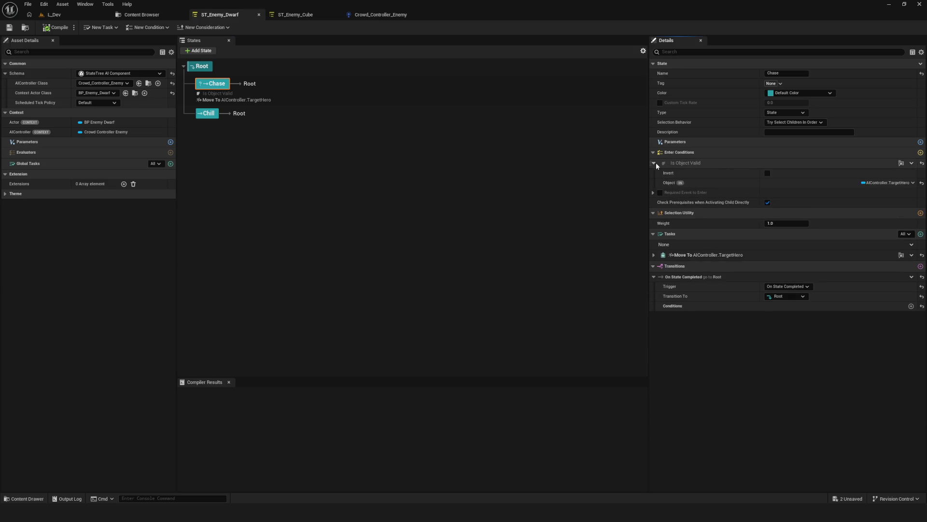
click(911, 182)
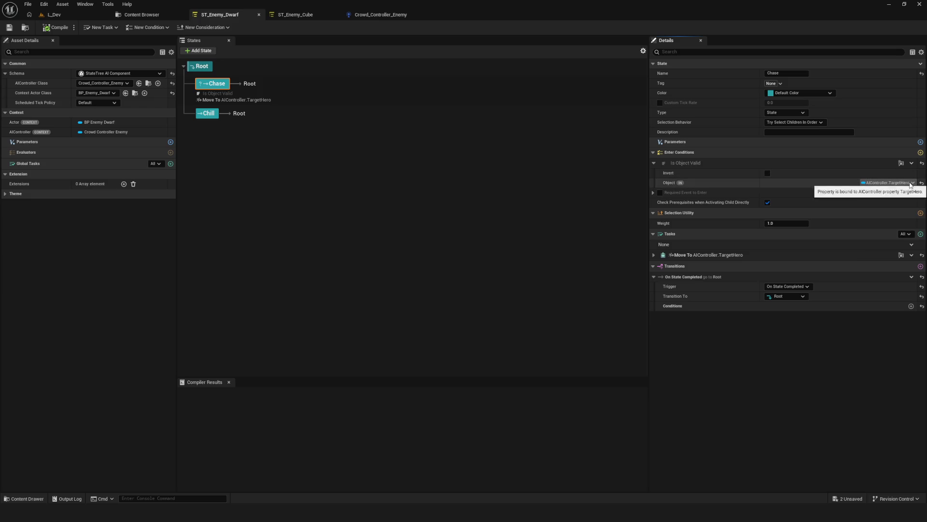
mouse_move(898, 253)
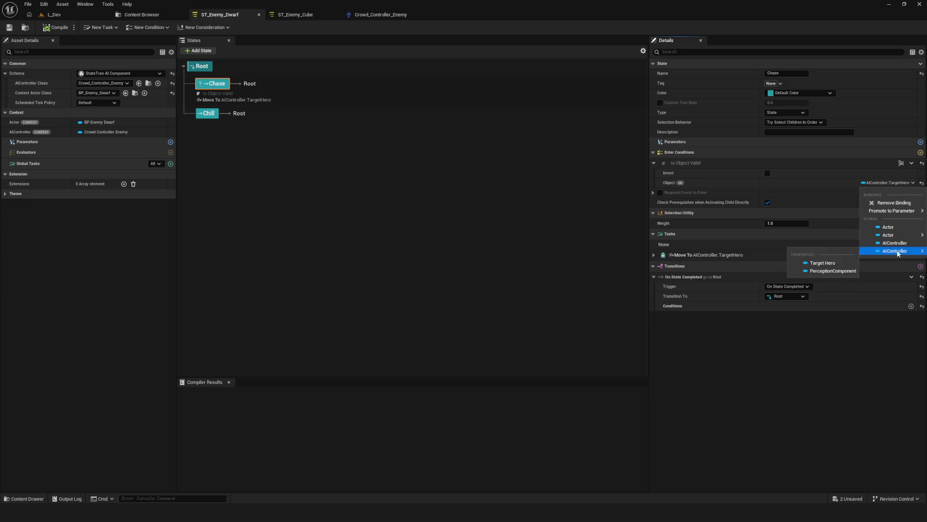
click(824, 263)
click(9, 28)
click(215, 86)
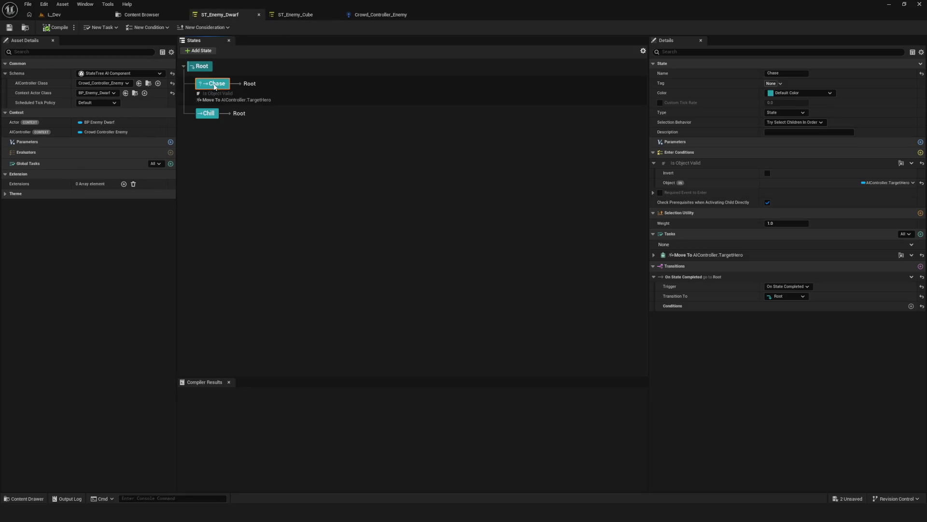
- Delete the Chill state, save ST_Enemy_Dwarf, and switch back to L_Dev
click(214, 114)
click(311, 130)
click(215, 83)
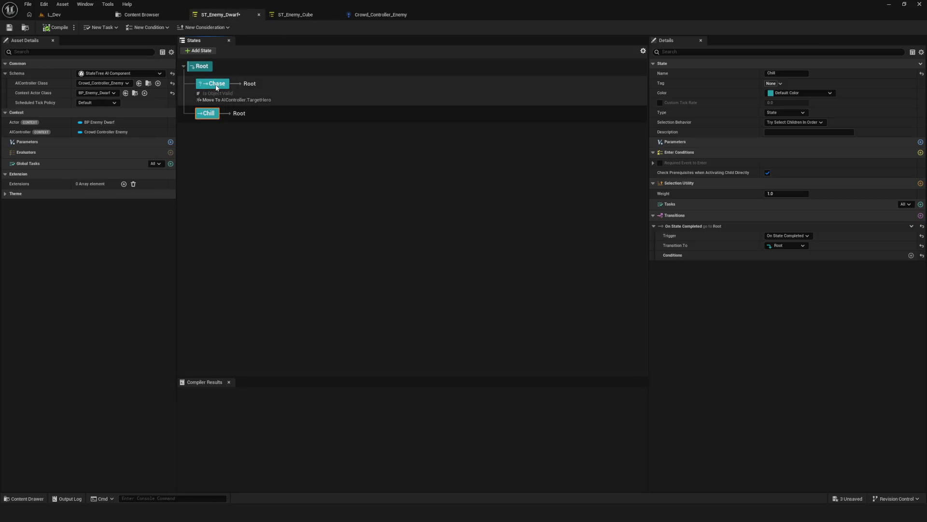
click(246, 113)
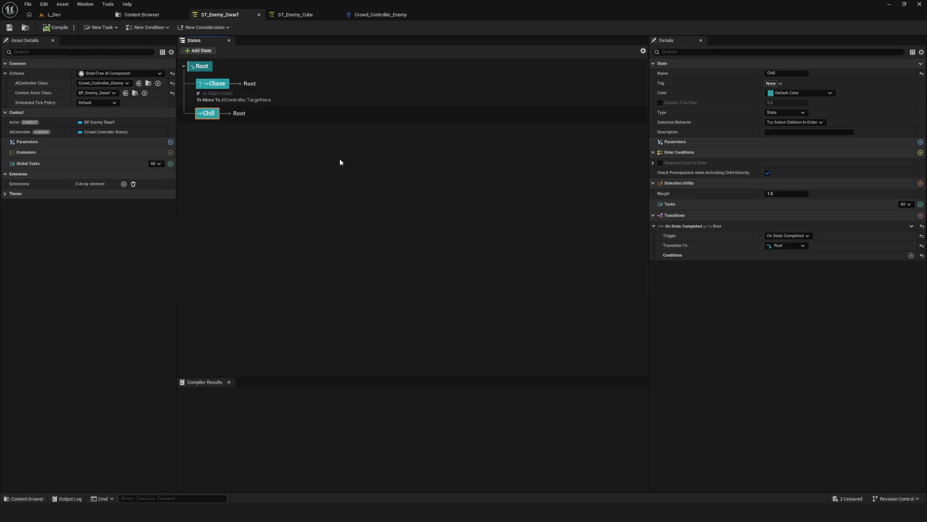
key(Delete)
click(8, 28)
click(54, 14)
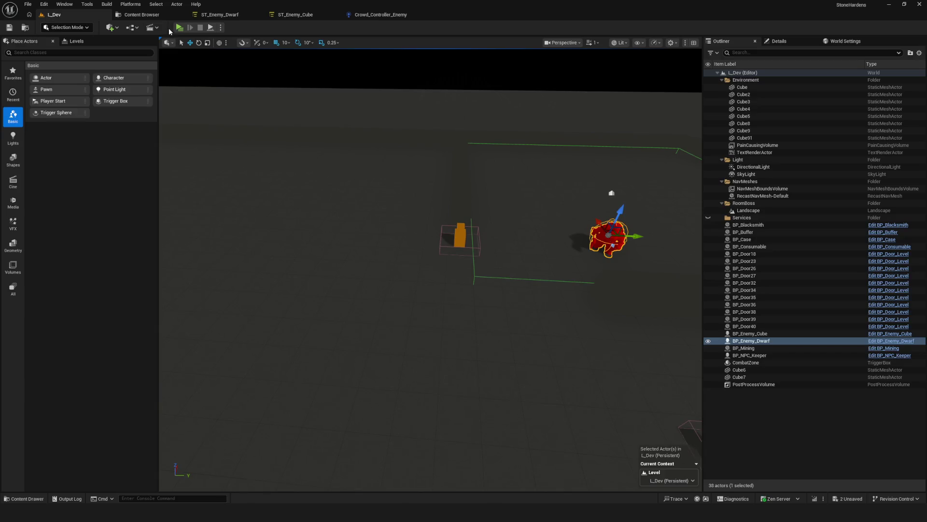
- Play-test a new game, walking the hero into and out of the combat zone, then open Crowd_Controller_Enemy
key(alt+p)
click(494, 213)
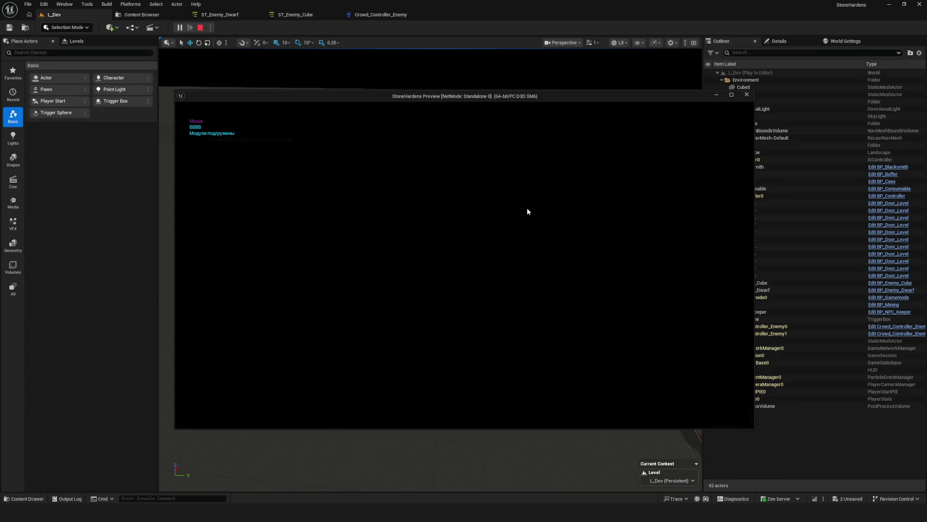
key(w)
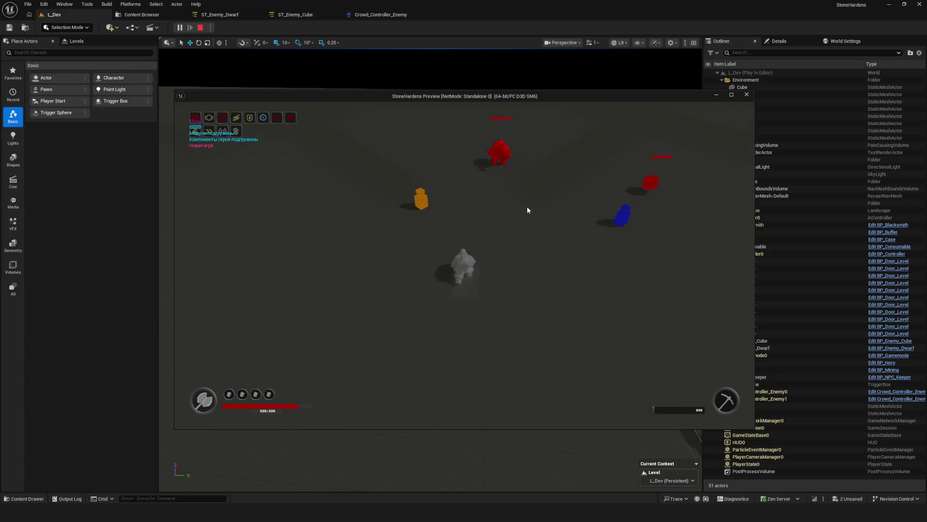
key(s)
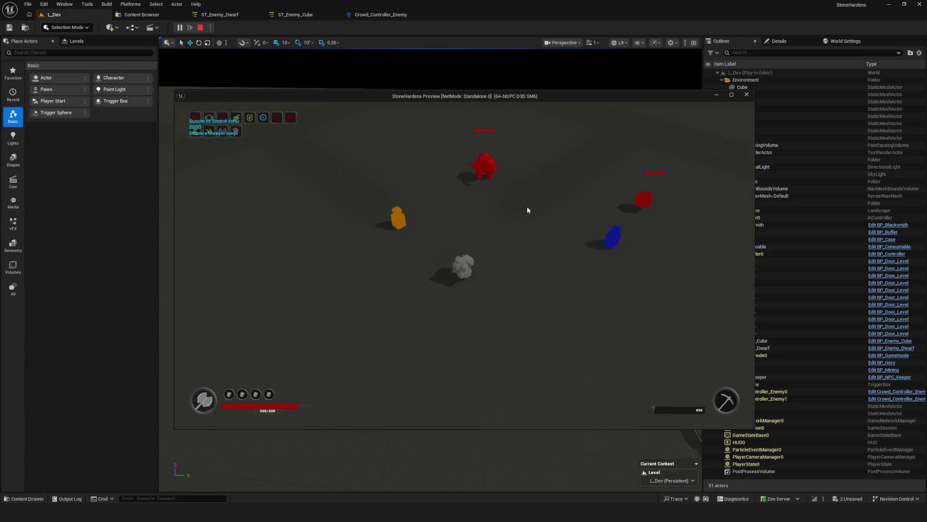
key(Escape)
click(389, 15)
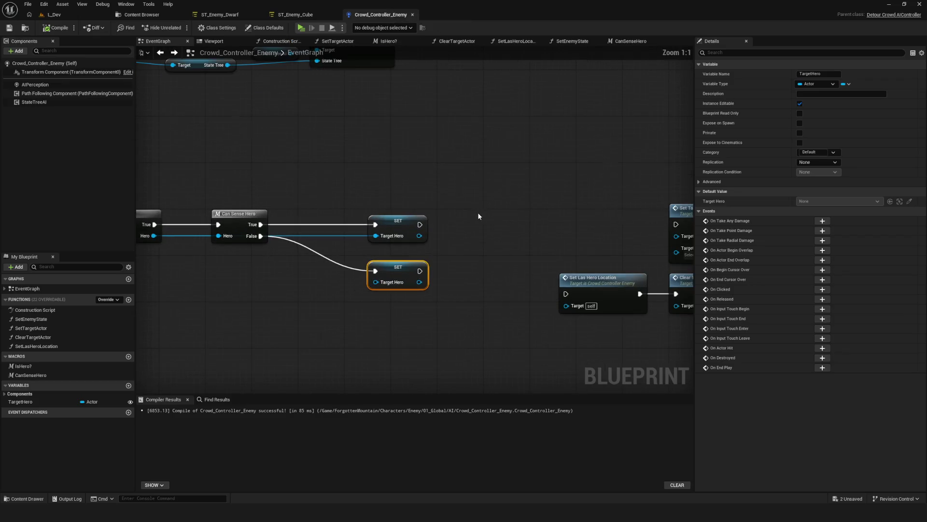
- Move the five function nodes right and add an Is Valid check after SET Target Hero
scroll(441, 163, down, 2)
drag(441, 164, 364, 209)
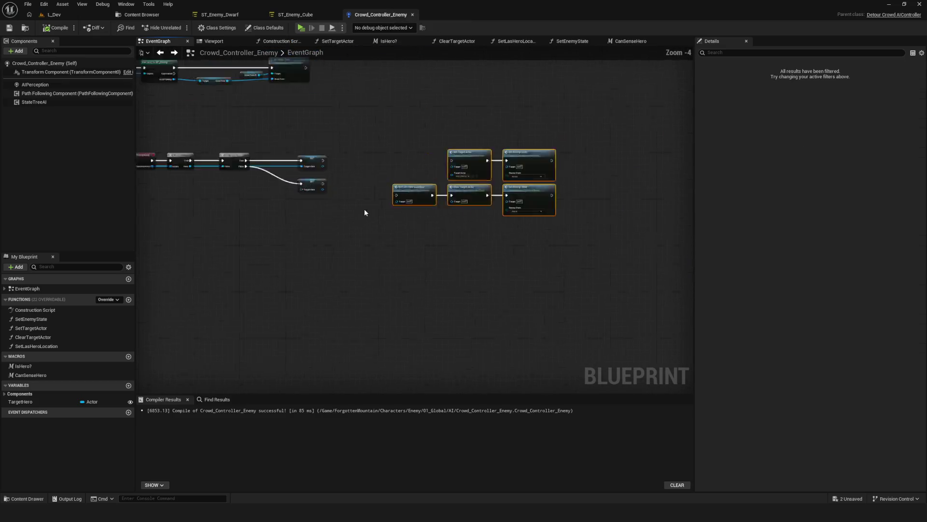
scroll(365, 209, up, 2)
drag(549, 98, 702, 105)
click(288, 155)
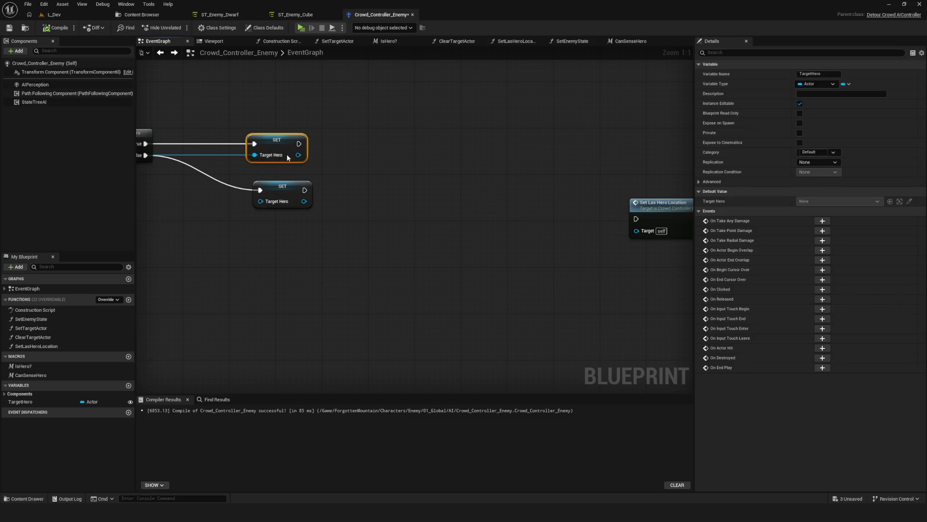
drag(298, 158, 398, 154)
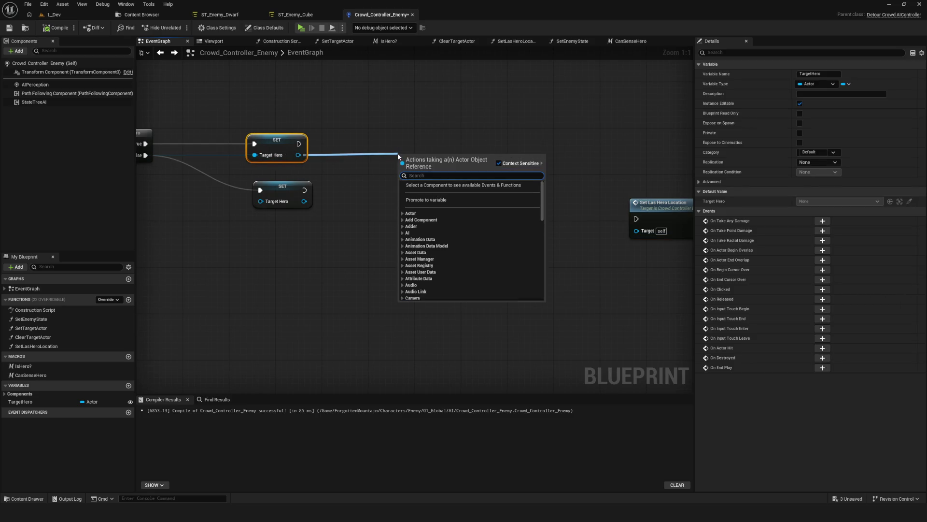
key(Escape)
drag(381, 167, 451, 155)
text(is valid)
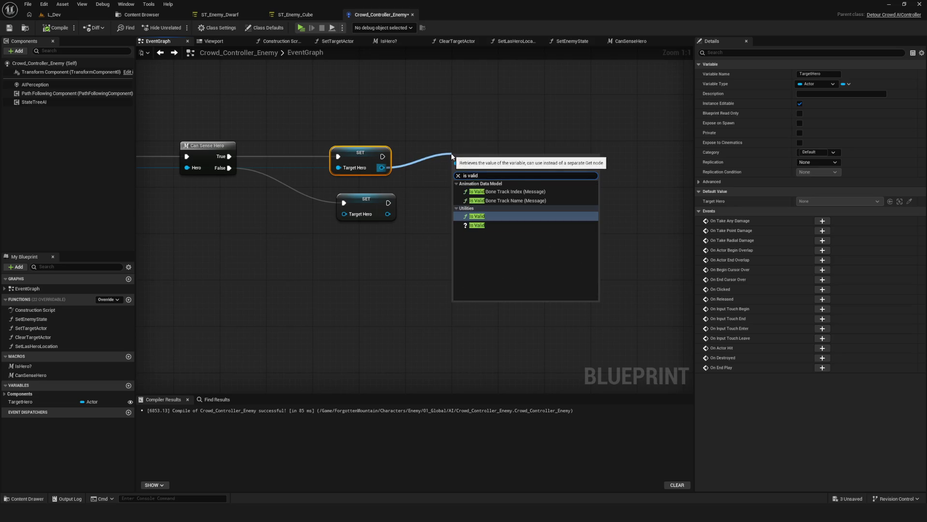
click(477, 225)
- Print 'Валидна' from Is Valid and 'Не валидна' from Is Not Valid using a duplicated Print String
drag(520, 156, 599, 155)
text(print)
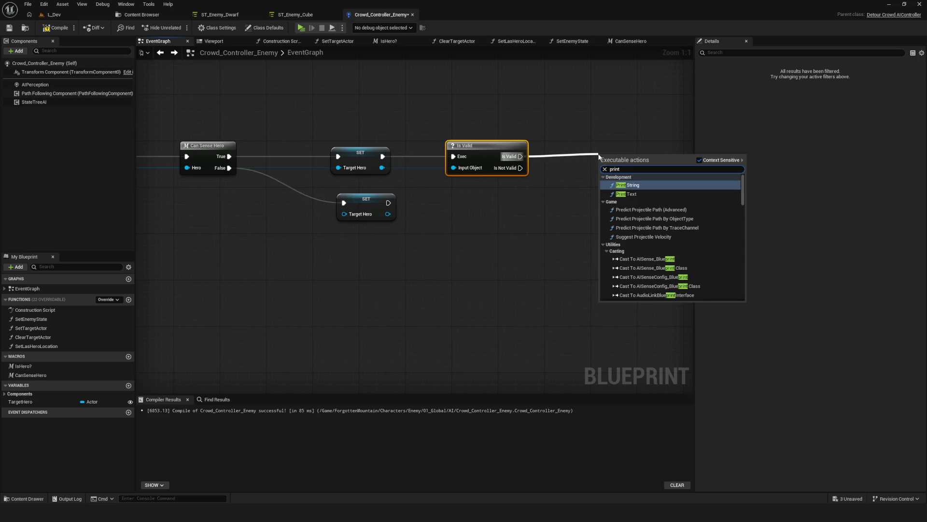
click(640, 185)
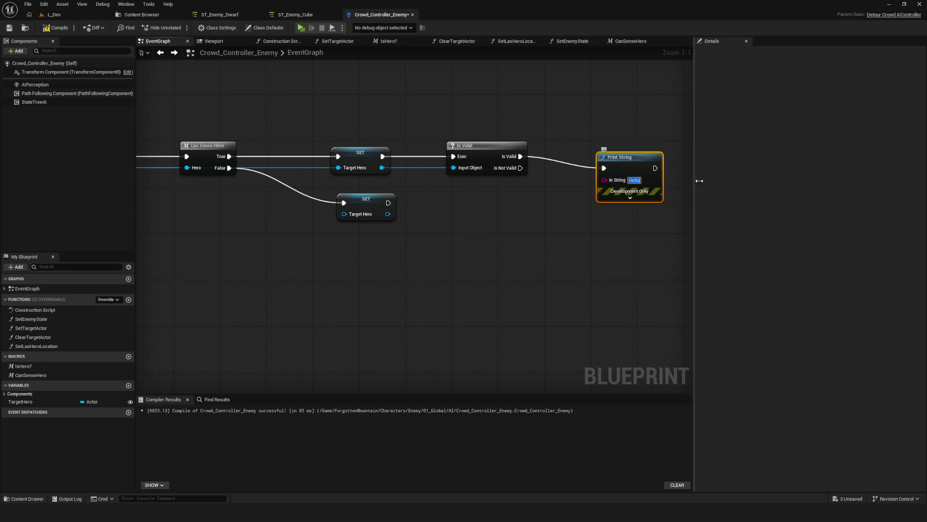
text(Валидна)
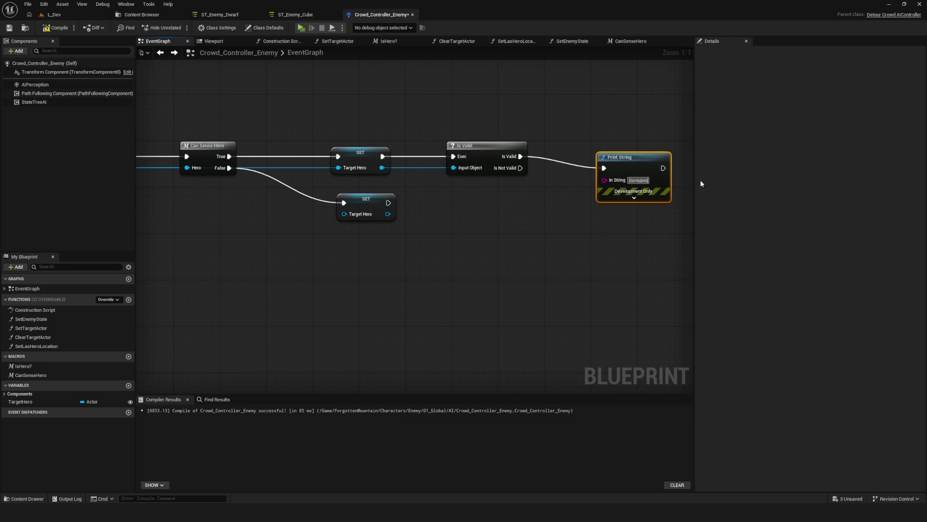
key(Return)
mouse_move(595, 137)
mouse_down()
mouse_move(603, 225)
mouse_move(627, 221)
mouse_up()
key(ctrl+d)
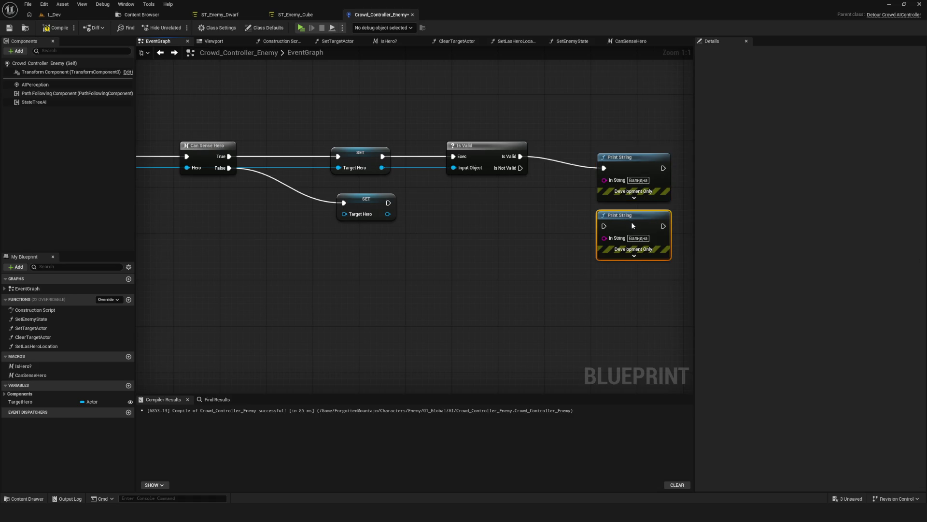
drag(523, 169, 610, 226)
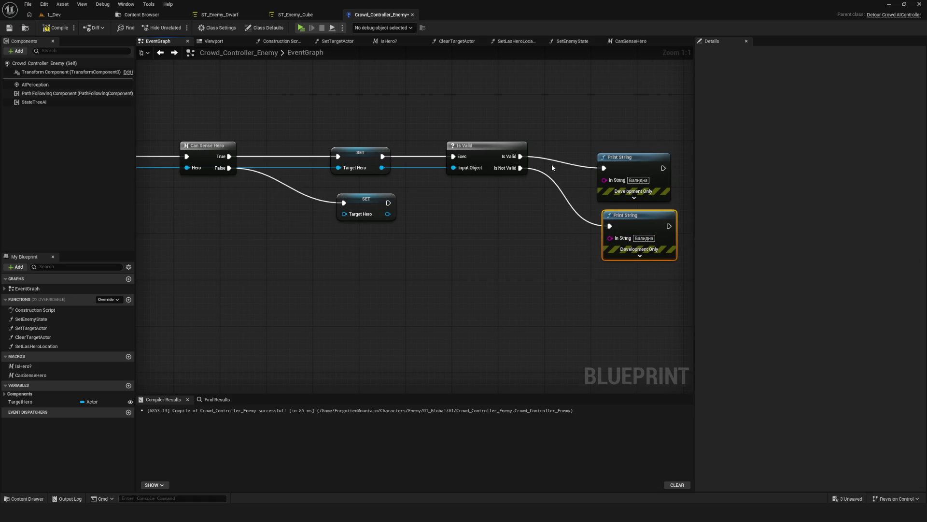
click(643, 238)
text(Не вали)
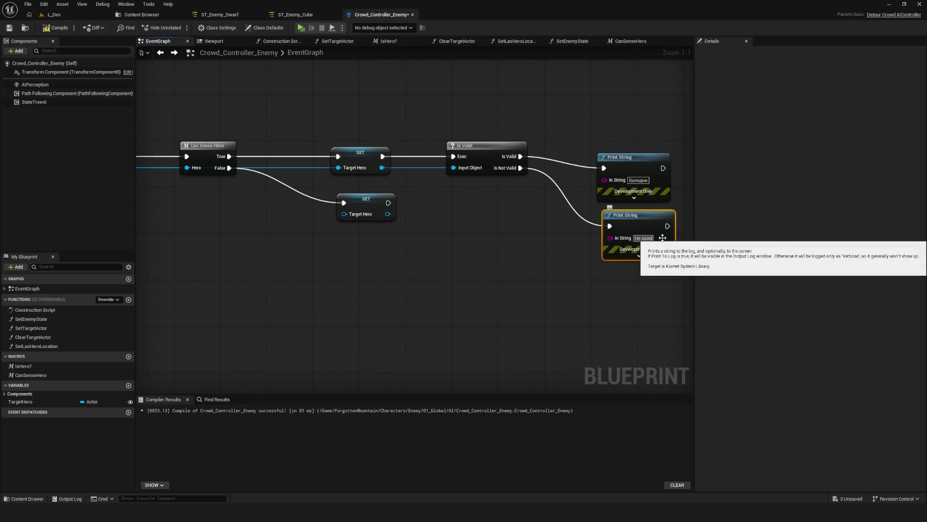
text(дна)
key(Return)
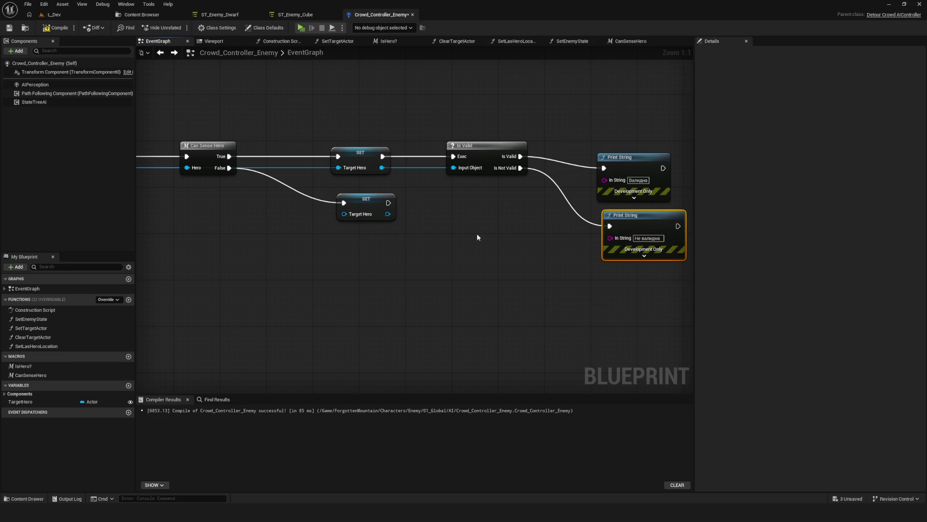
- Paste a copy of Is Valid after the lower SET, checking Target Hero and feeding Is Not Valid to the lower print
click(488, 146)
key(ctrl+c)
key(ctrl+v)
drag(486, 245, 485, 205)
mouse_move(389, 202)
mouse_down()
mouse_move(453, 213)
mouse_move(487, 200)
mouse_up()
drag(388, 214, 448, 224)
drag(485, 198, 604, 168)
drag(514, 214, 609, 226)
- Compile and save the enemy controller Blueprint, then start a play preview from the main menu
click(56, 27)
click(9, 27)
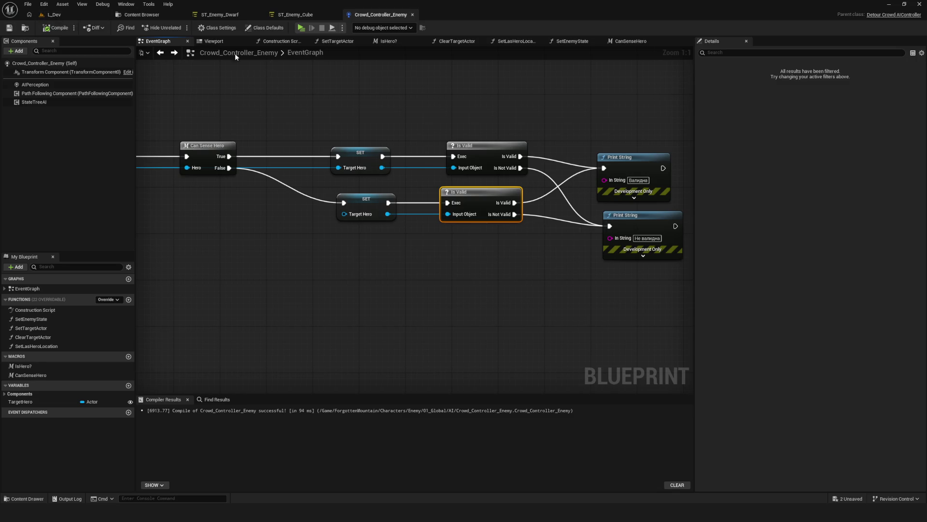
click(301, 29)
click(448, 225)
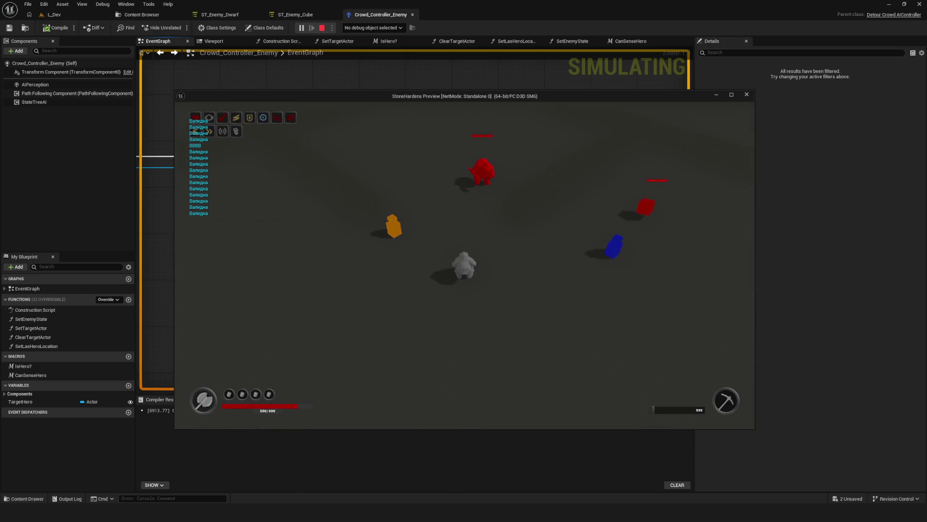
- Walk the player toward the Enter pads, stop the preview, and return to the StateTree editor
key(s)
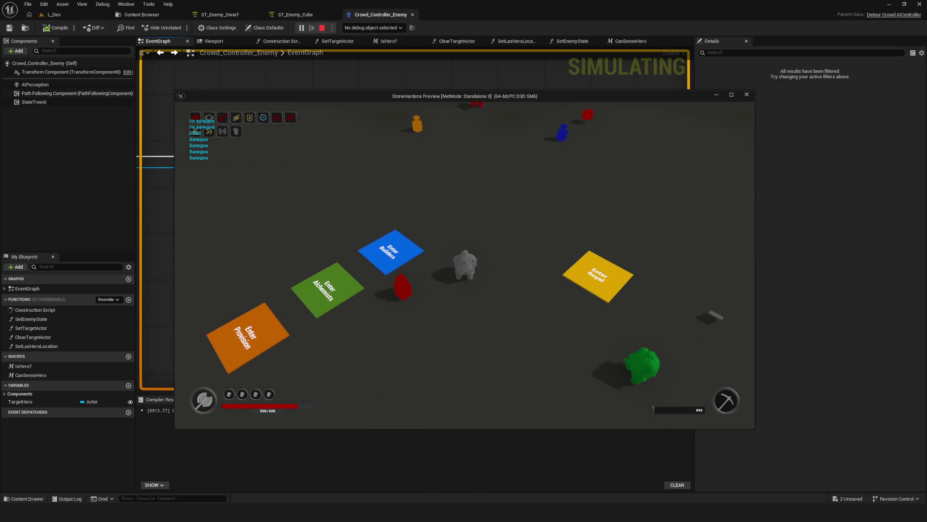
key(Escape)
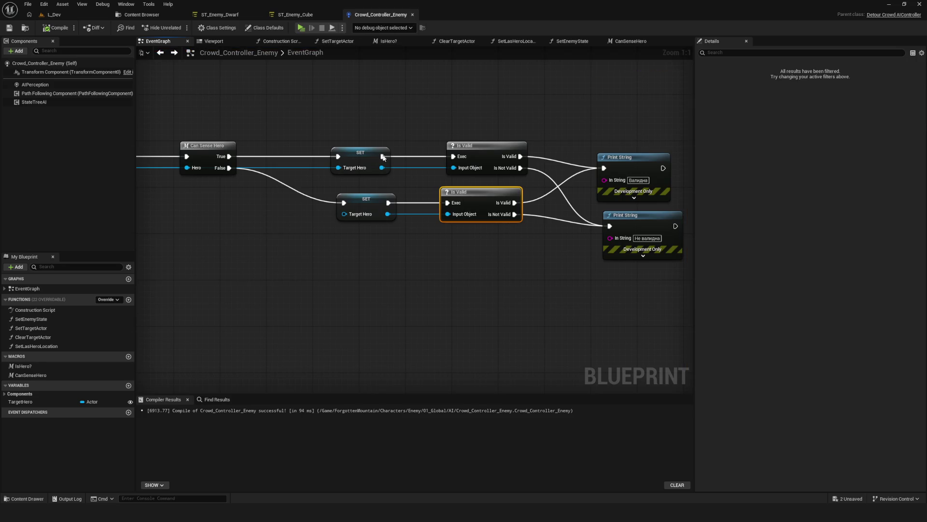
click(232, 15)
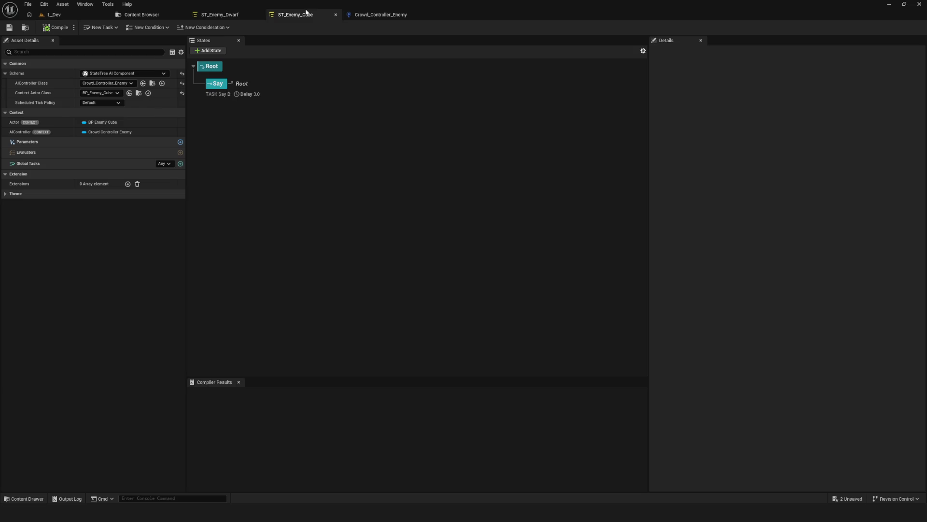
- Inspect Chase's Is Object Valid Object binding, then remove that binding
click(226, 88)
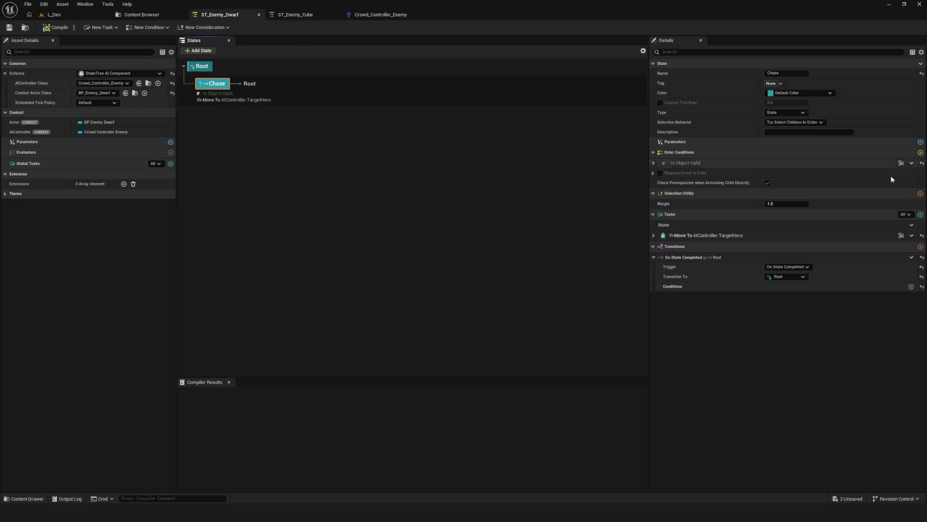
click(654, 163)
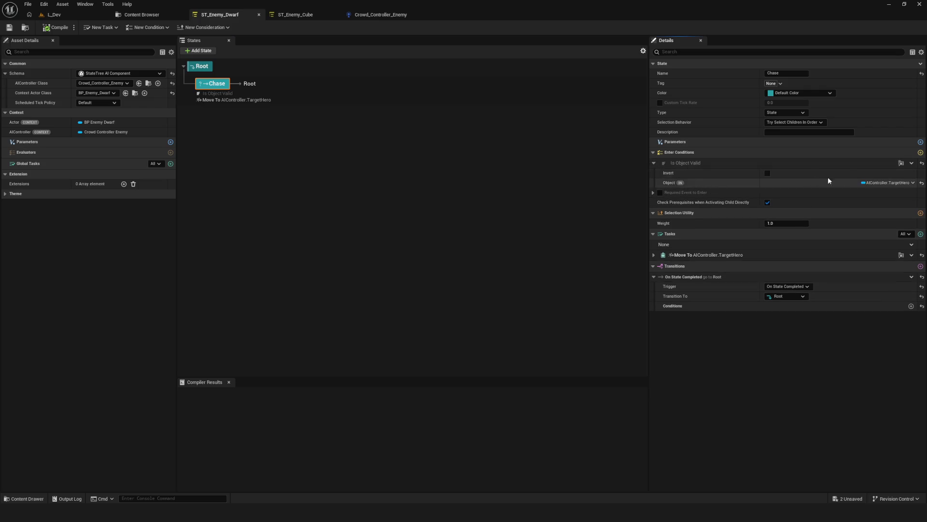
click(907, 183)
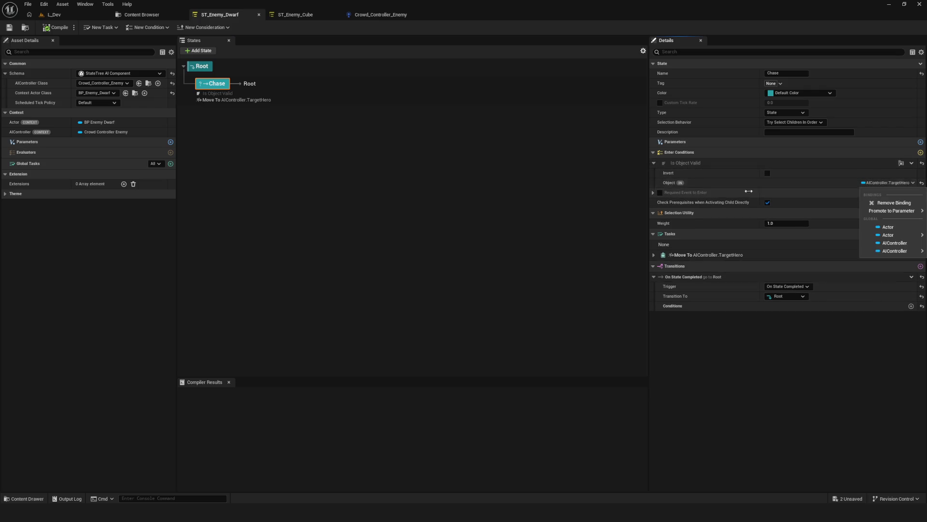
click(675, 182)
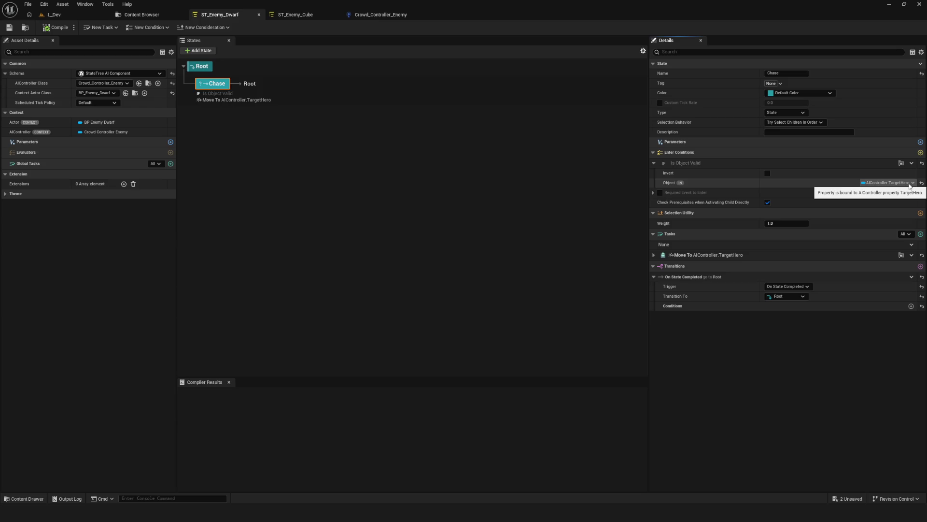
click(910, 185)
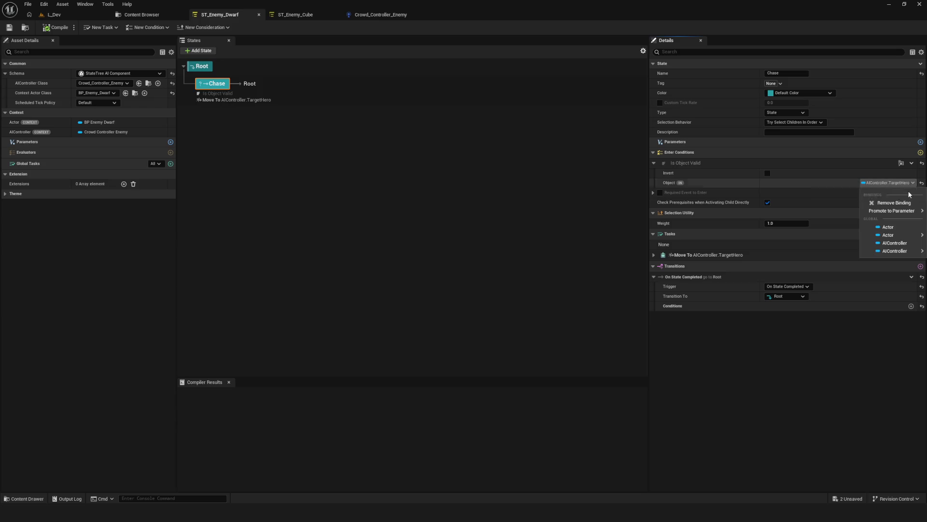
mouse_move(904, 253)
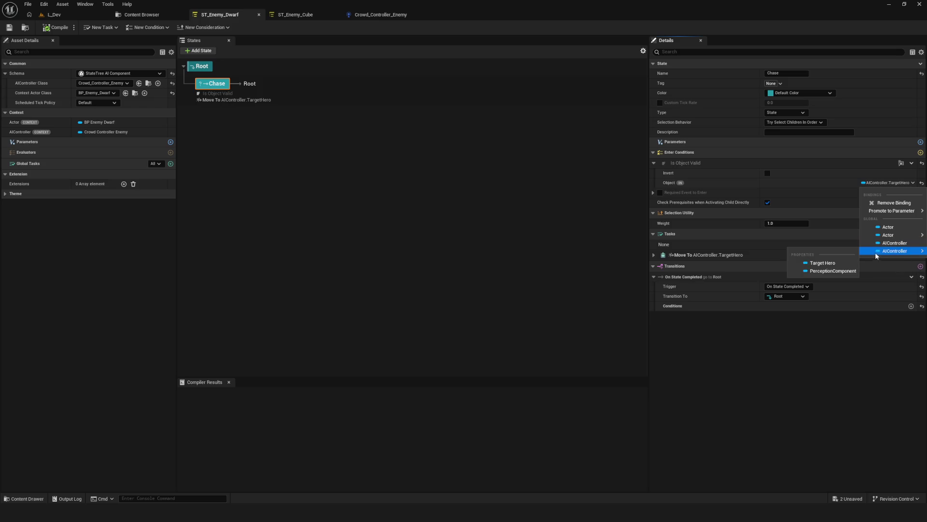
click(827, 192)
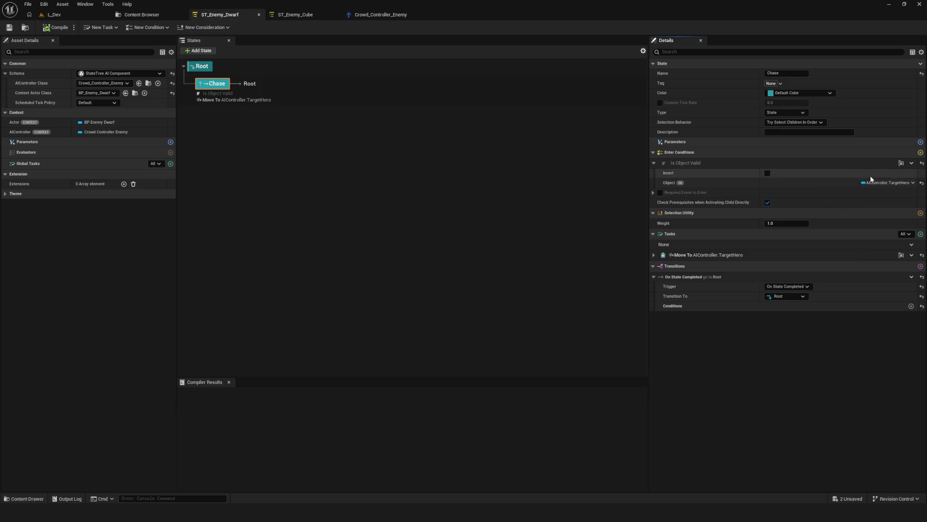
click(913, 184)
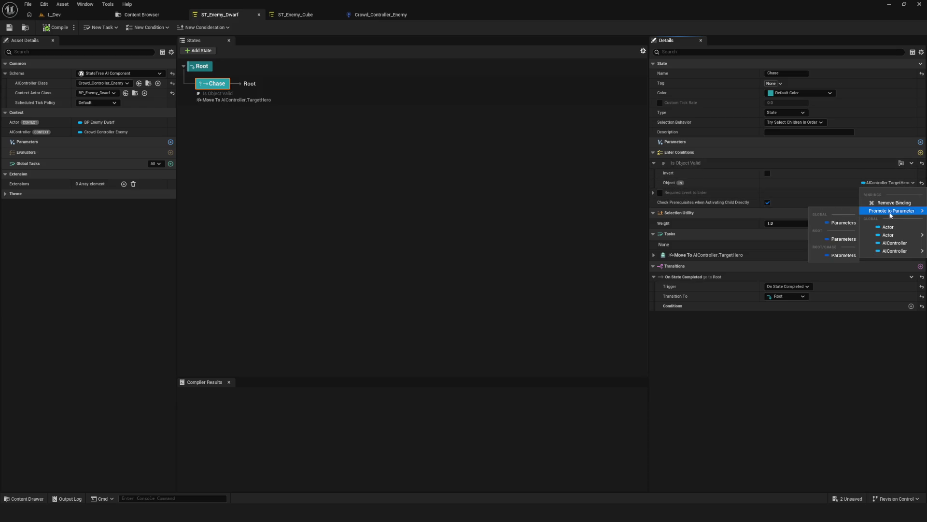
click(912, 206)
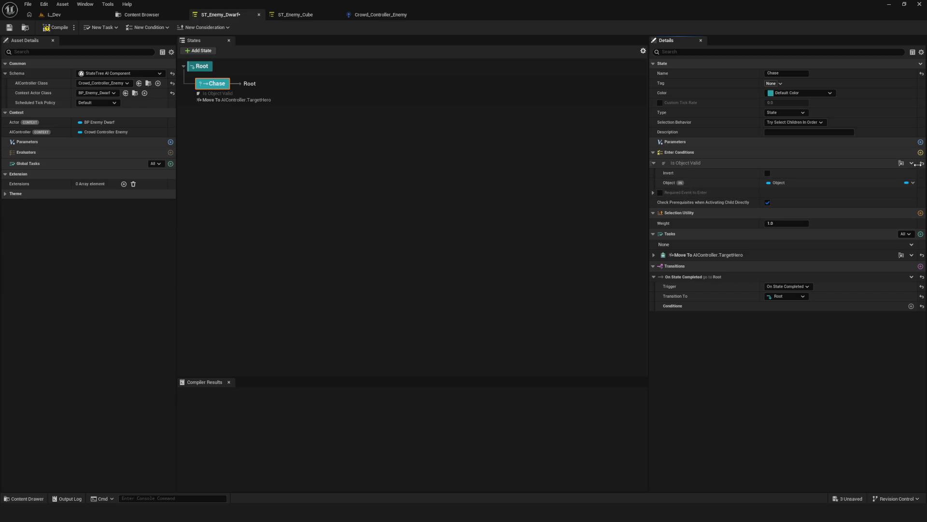
- Rebind the Is Object Valid Object input to the AIController's Target Hero
click(913, 183)
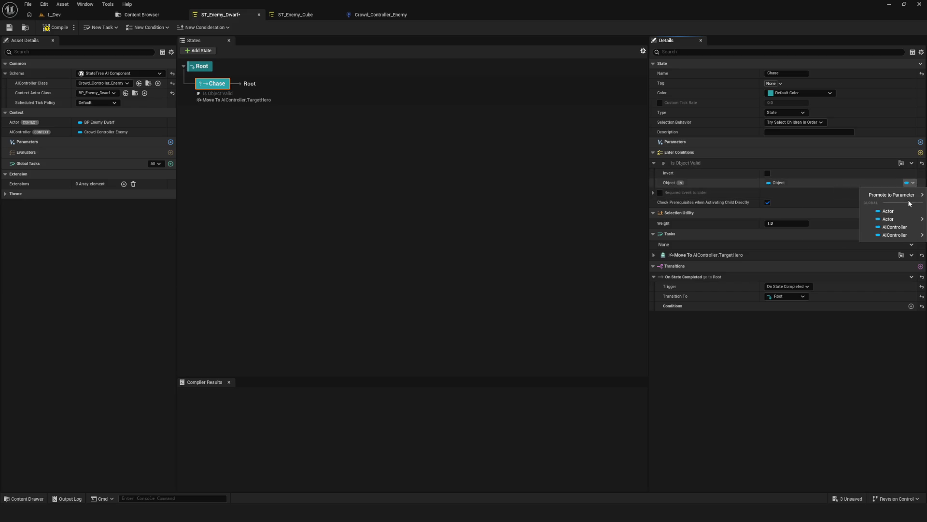
mouse_move(897, 237)
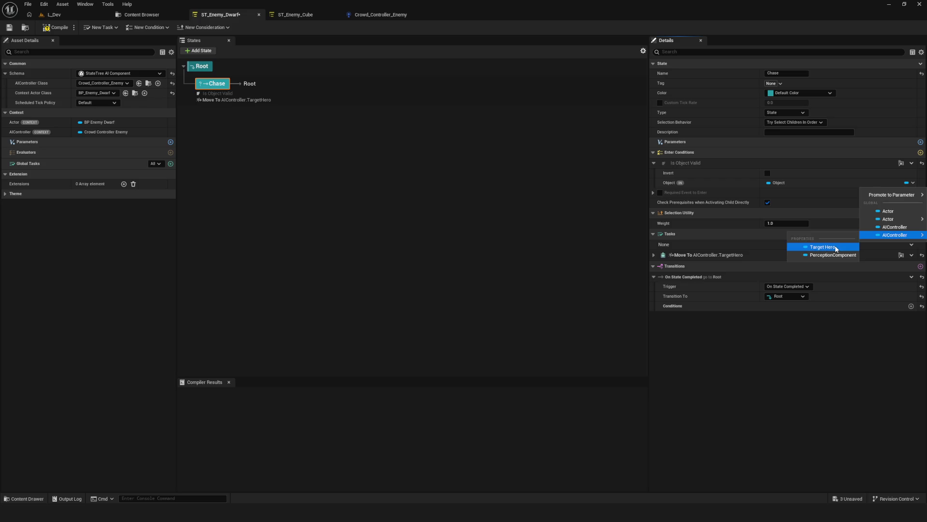
click(912, 163)
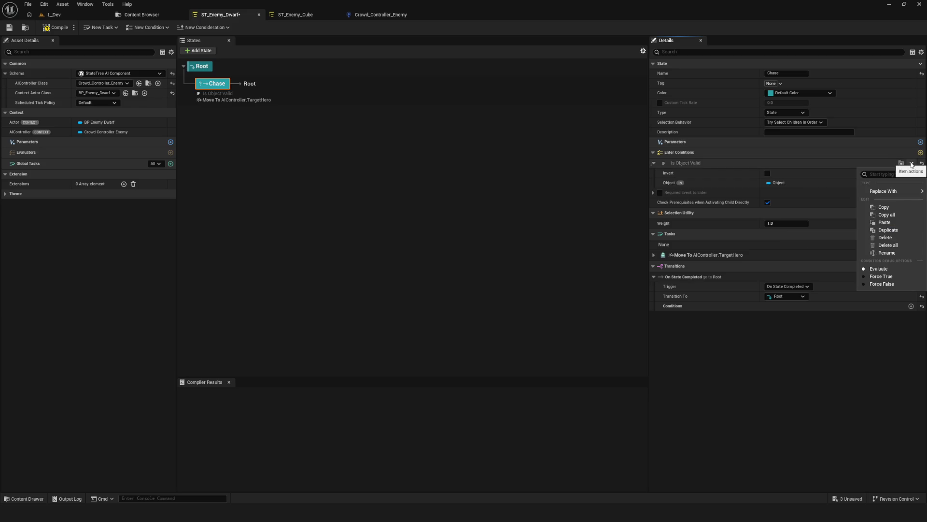
click(912, 164)
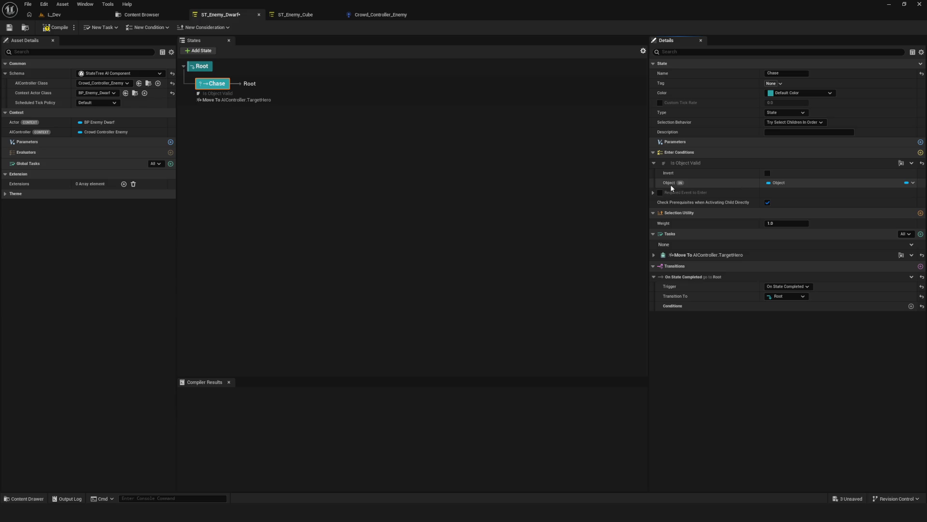
click(912, 183)
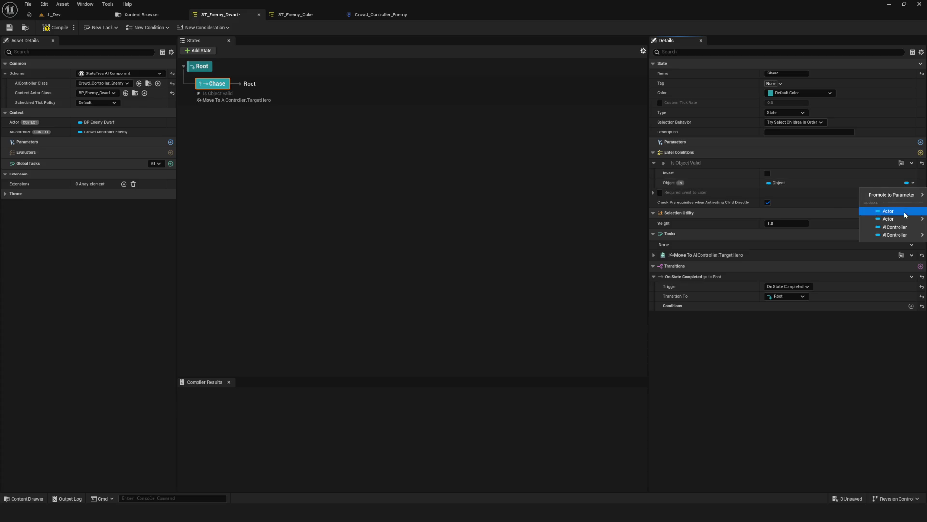
mouse_move(902, 222)
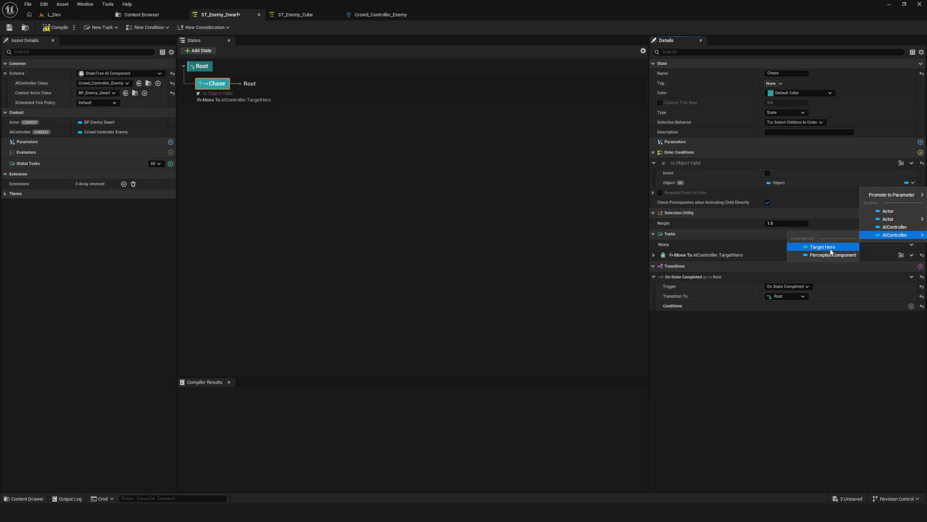
click(830, 248)
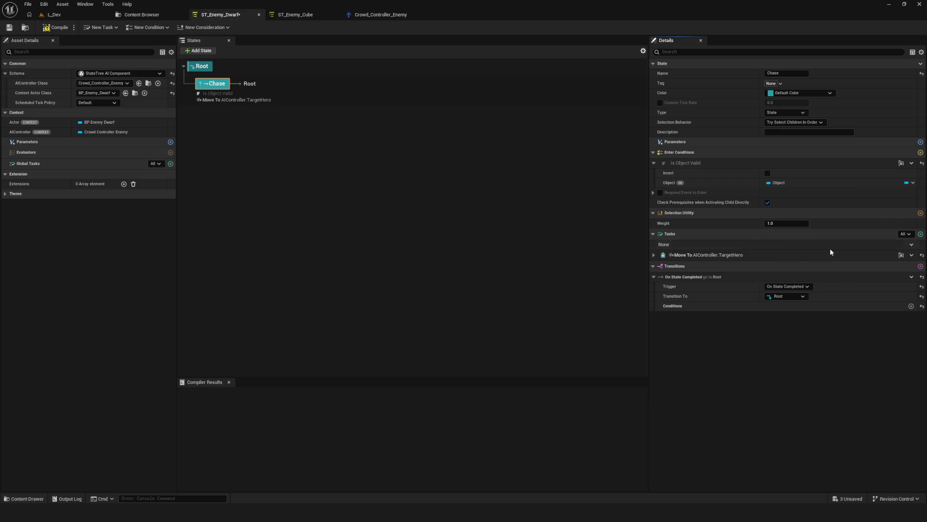
- Reset the Object input to its default and bring up Chase's new enter condition choices
click(912, 163)
click(911, 163)
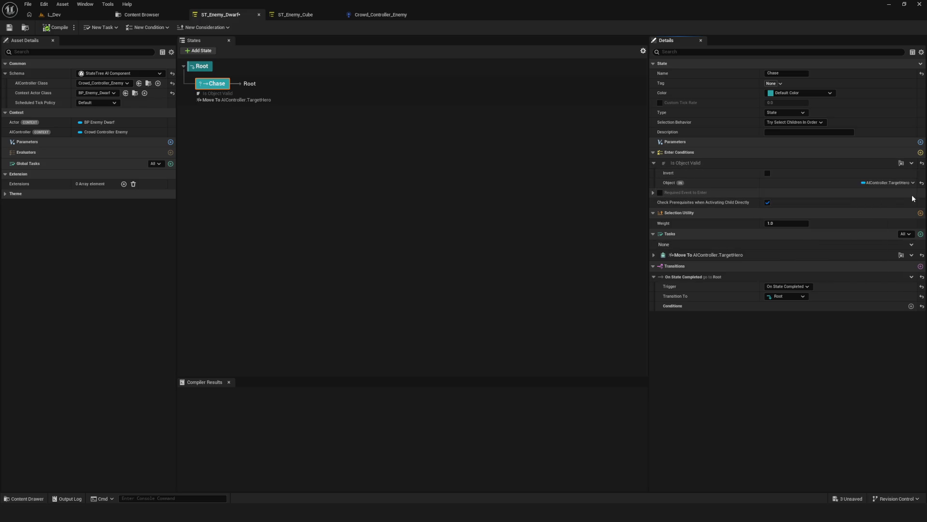
click(923, 183)
click(654, 163)
click(654, 163)
click(920, 152)
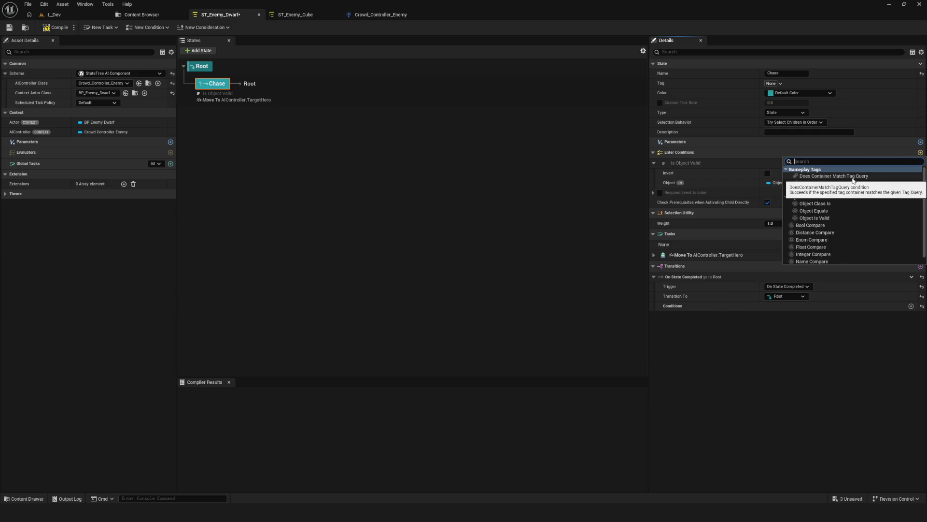
- Add a second Is Object Valid condition to Chase, then undo it
scroll(851, 188, down, 1)
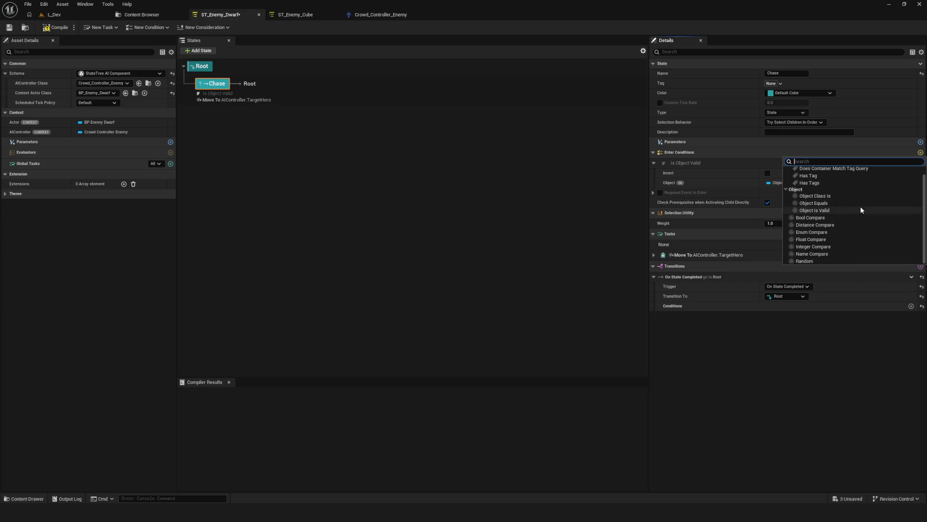
scroll(831, 243, up, 1)
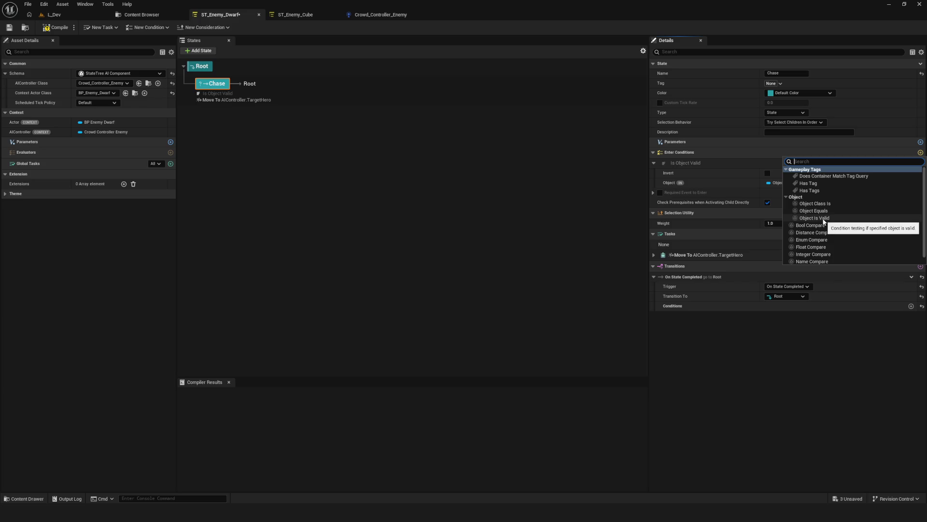
click(824, 218)
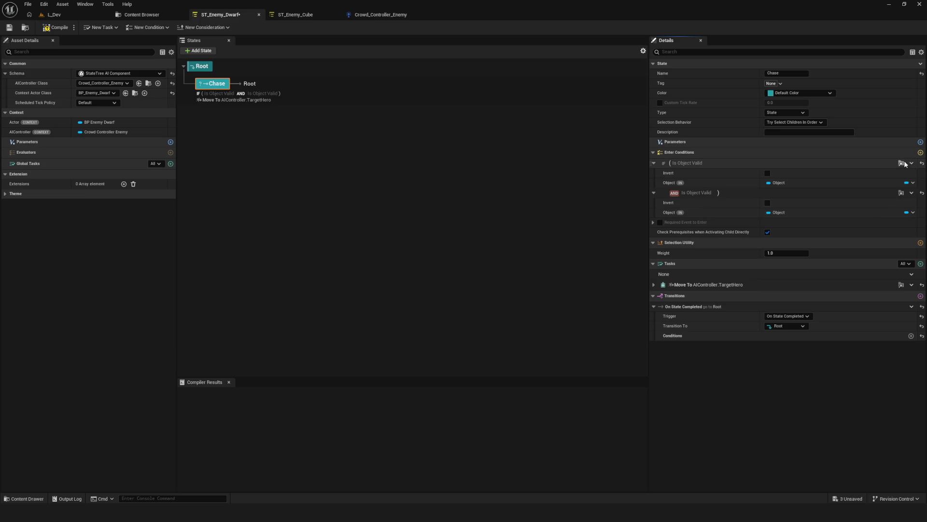
key(ctrl+z)
- Check the condition's Object binding, then delete the Is Object Valid enter condition from Chase
click(913, 182)
mouse_move(905, 220)
click(795, 185)
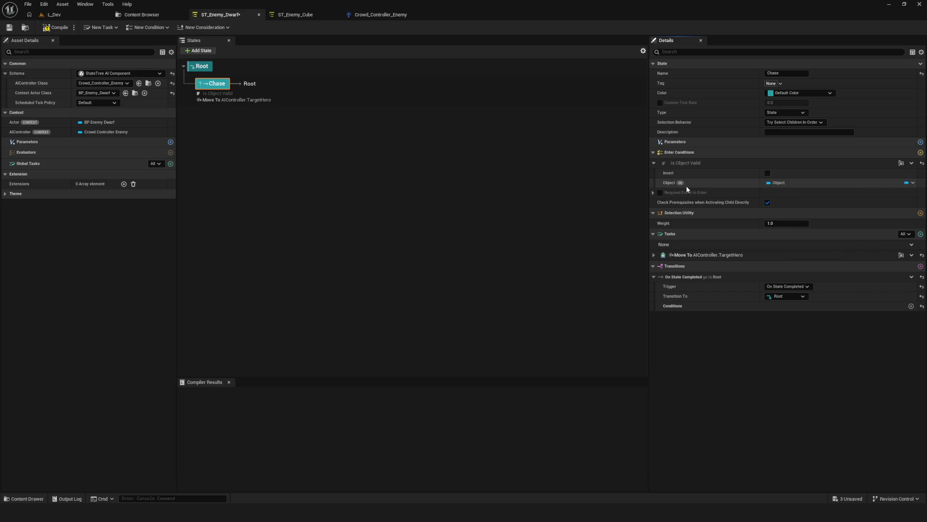
click(911, 162)
click(720, 187)
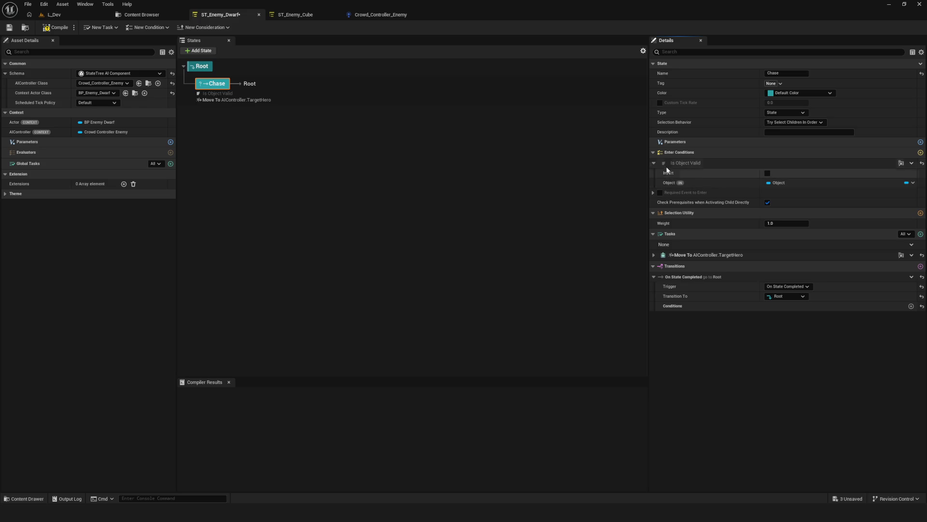
click(653, 162)
click(654, 163)
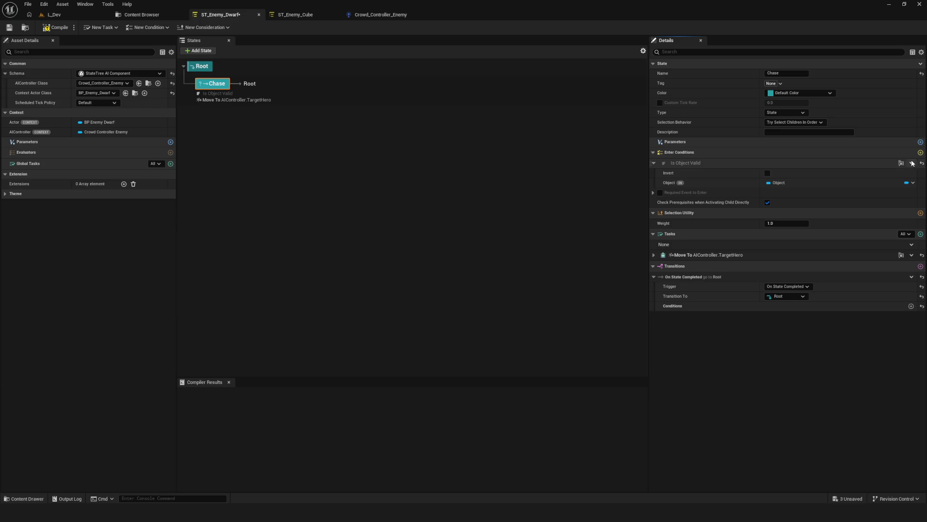
click(912, 163)
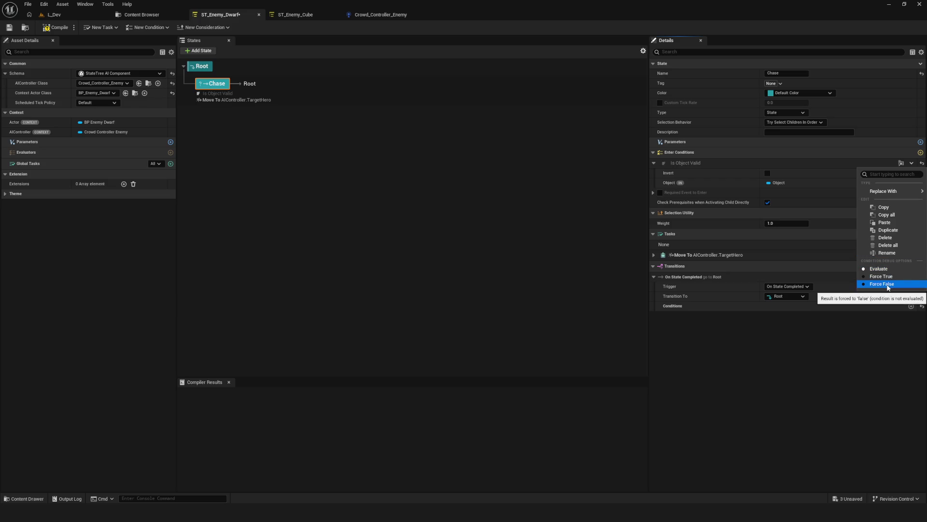
click(893, 238)
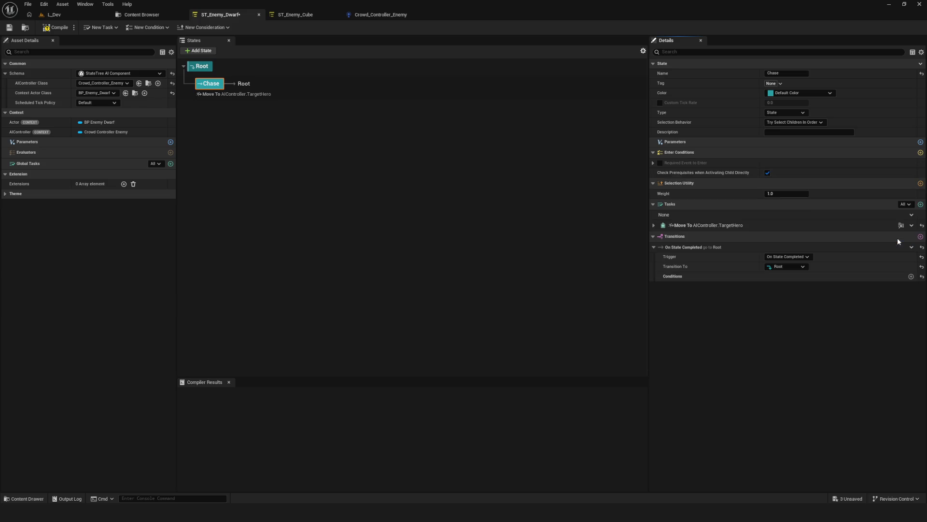
- Re-add Is Object Valid bound to AIController.TargetHero, save ST_Enemy_Dwarf, and switch to L_Dev
click(654, 163)
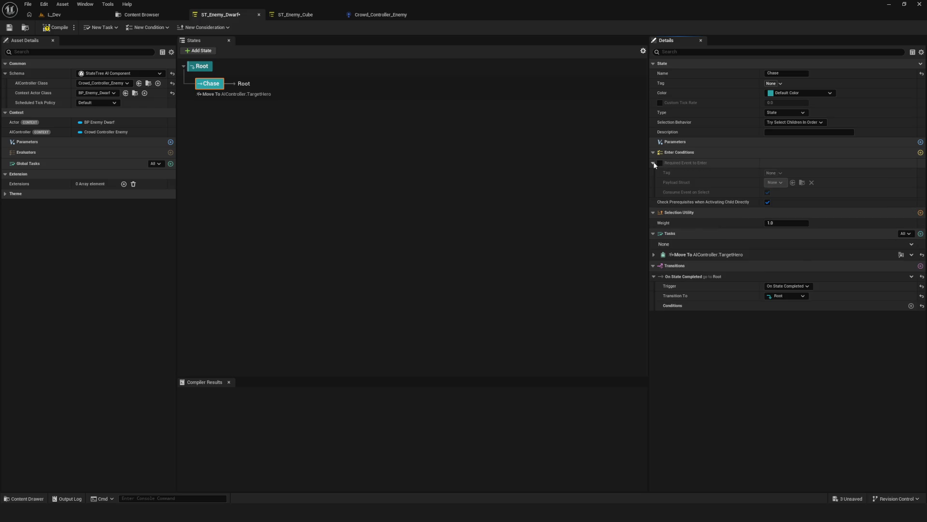
click(654, 163)
click(920, 152)
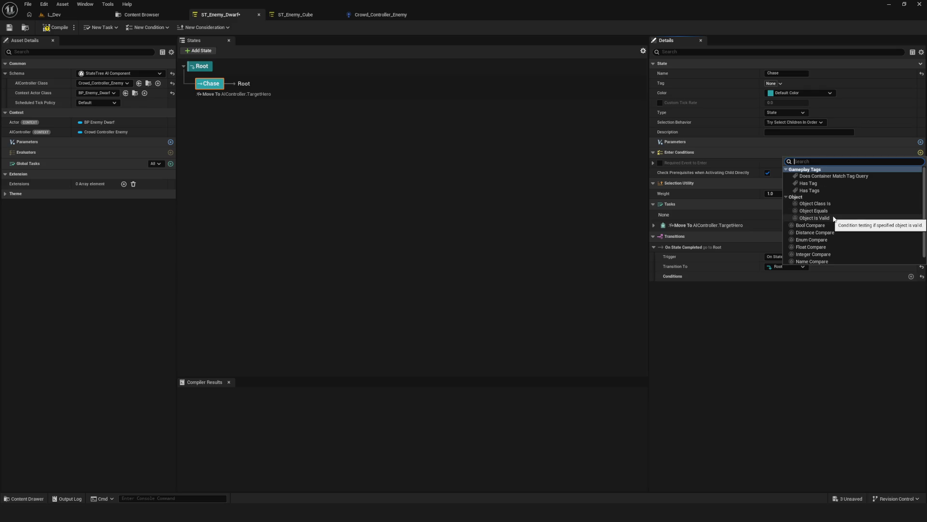
click(816, 218)
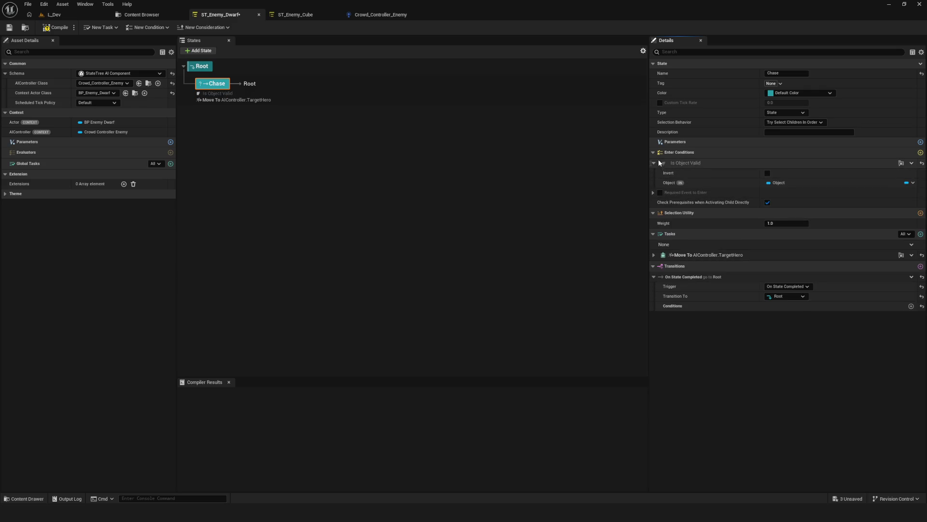
click(913, 183)
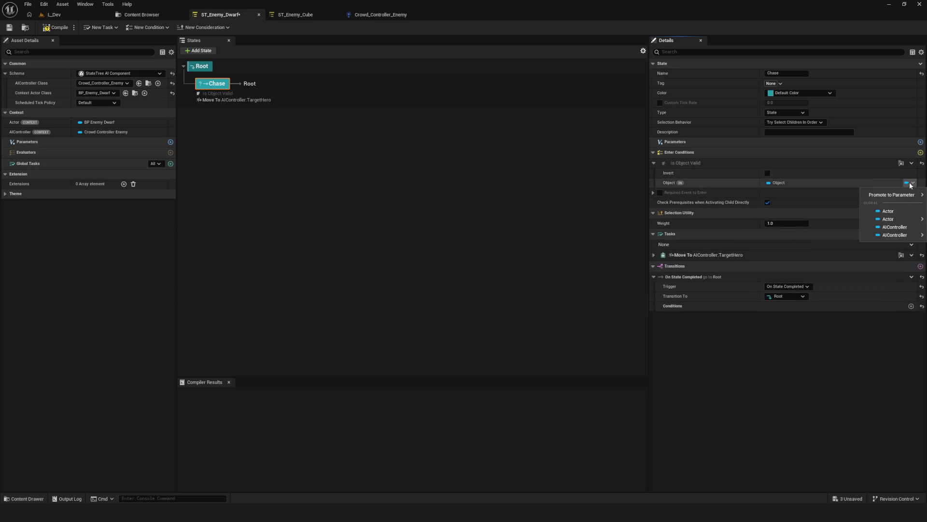
mouse_move(900, 236)
click(823, 247)
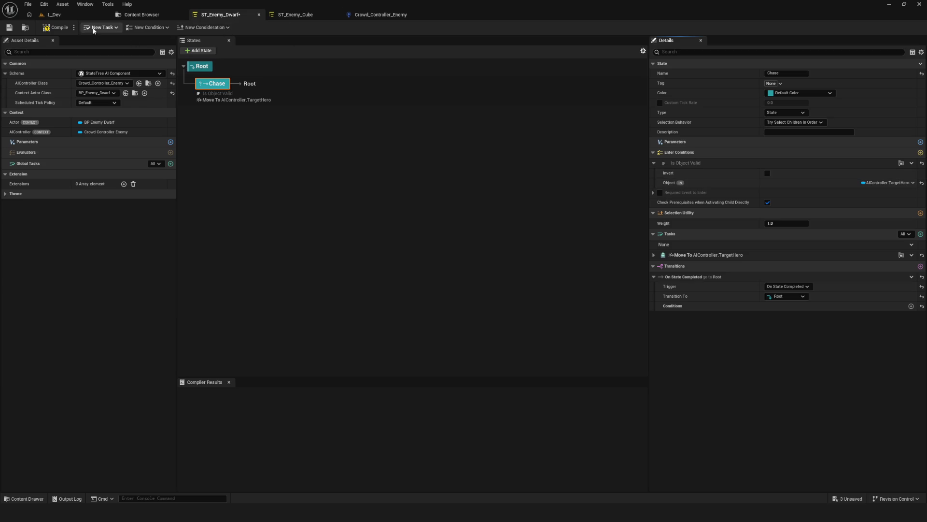
click(9, 28)
click(72, 15)
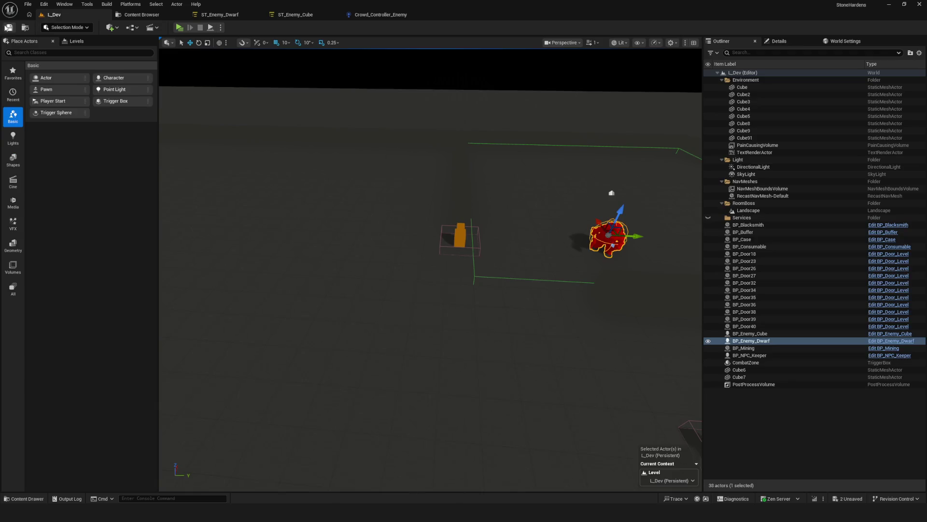
- Play-test L_Dev with a New game, walk the hero around, stop, and return to ST_Enemy_Dwarf
click(177, 27)
click(511, 215)
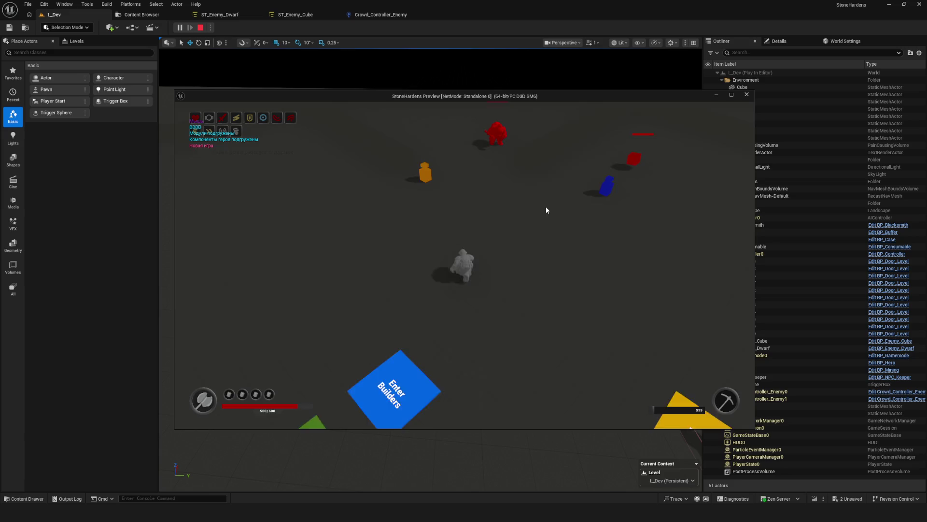
key(s)
key(d)
key(Escape)
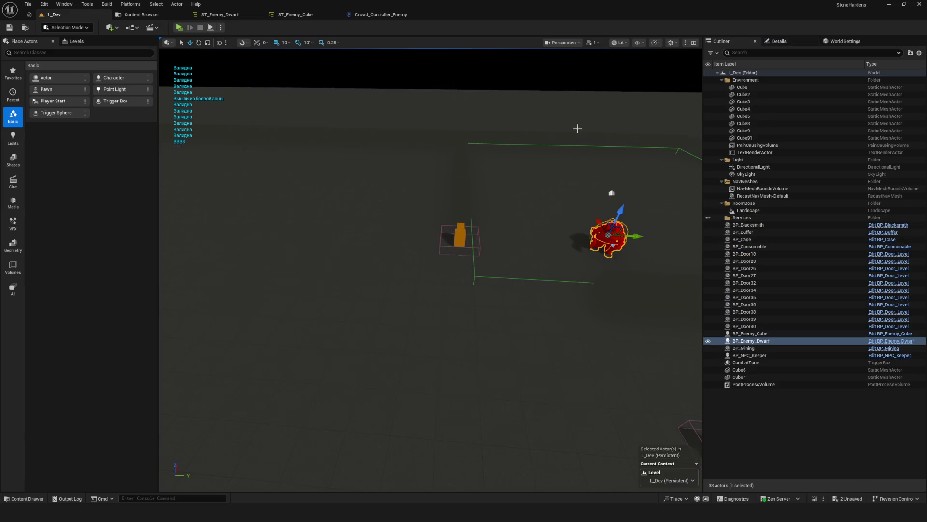
click(224, 14)
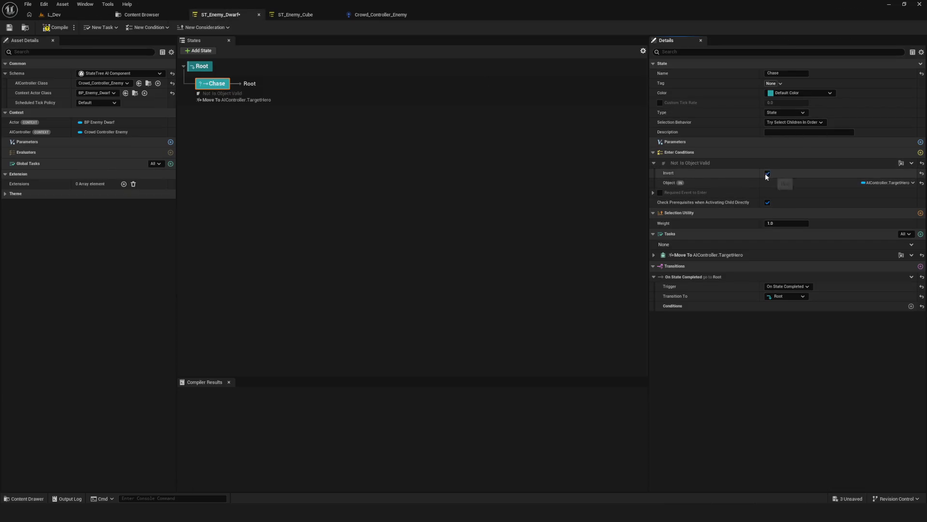
- Save ST_Enemy_Dwarf and start a Dev play session in the L_Dev level
click(7, 29)
click(61, 16)
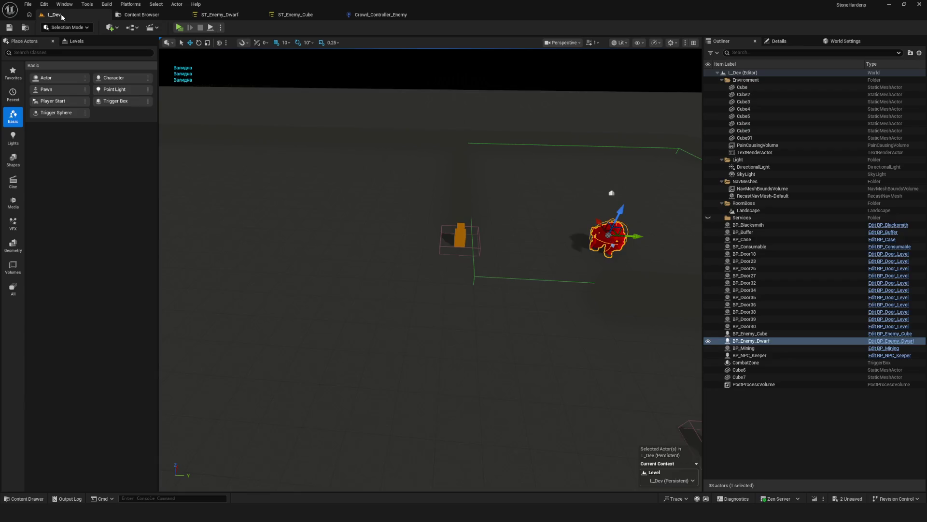
click(179, 27)
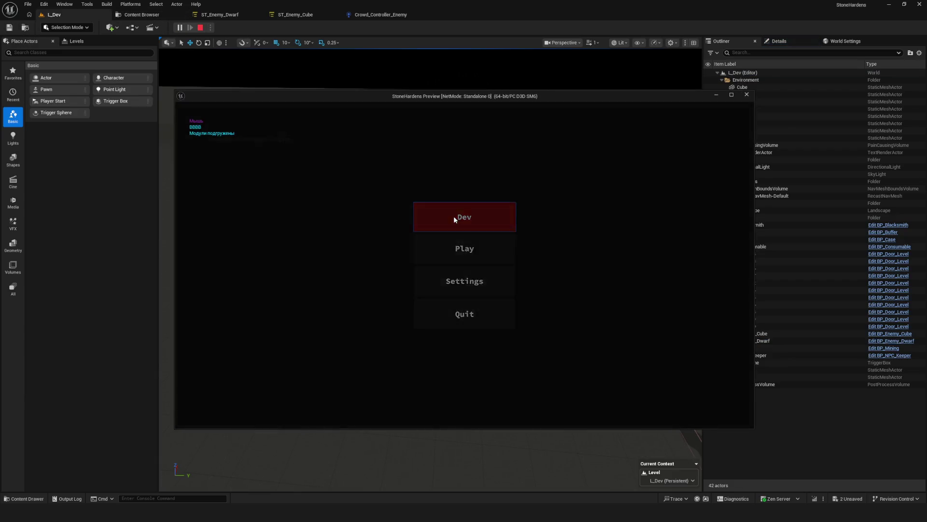
click(456, 217)
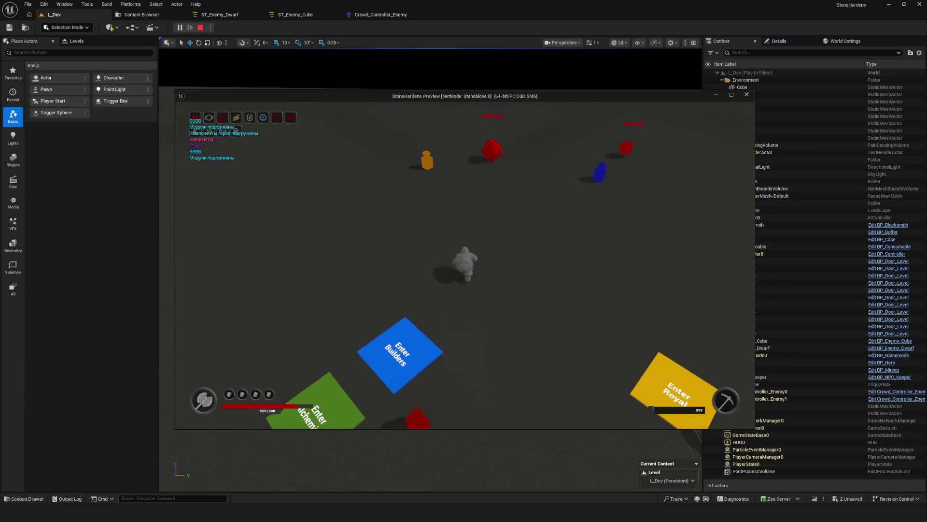
- Walk the hero down and back up the arena, stop play, and return to ST_Enemy_Dwarf
key(s)
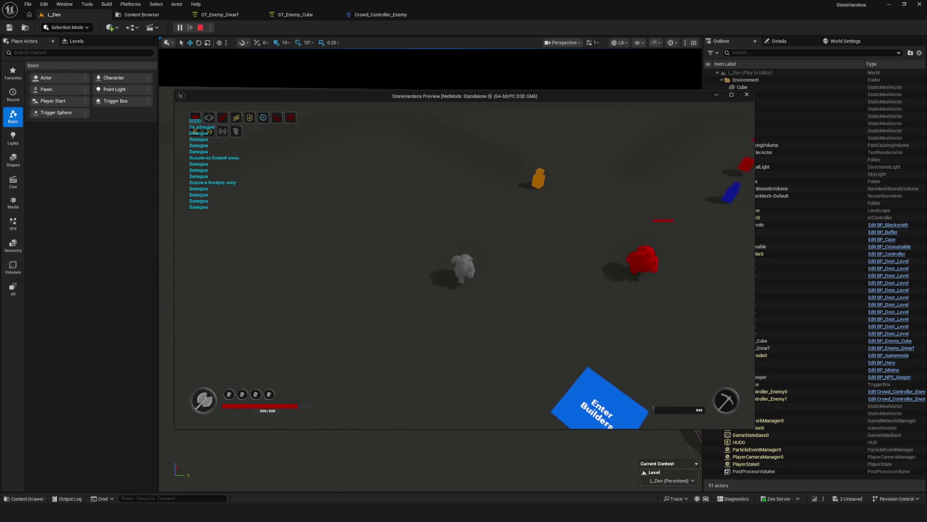
key(s)
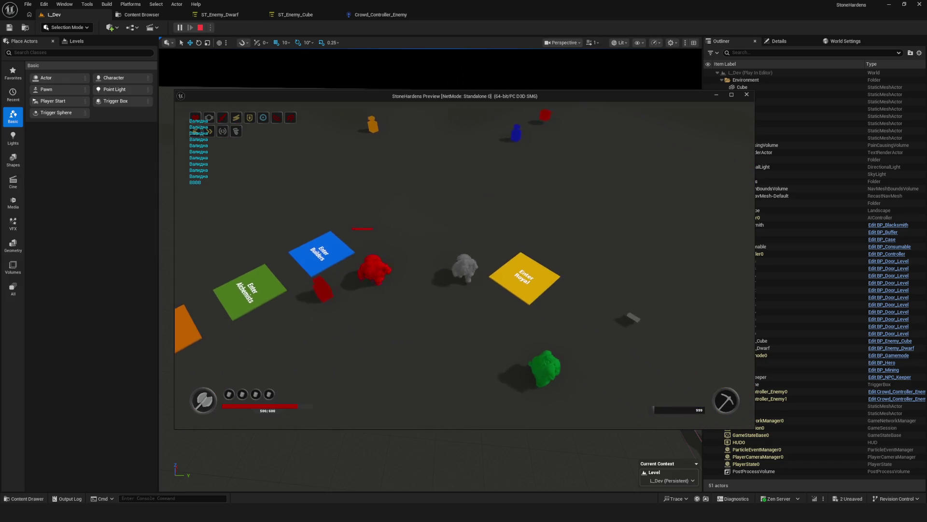
key(s)
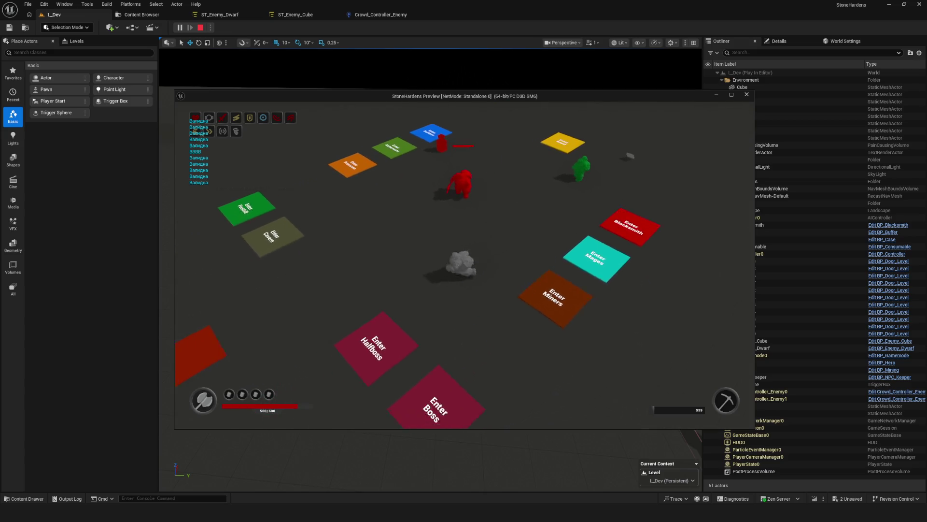
key(w)
key(Escape)
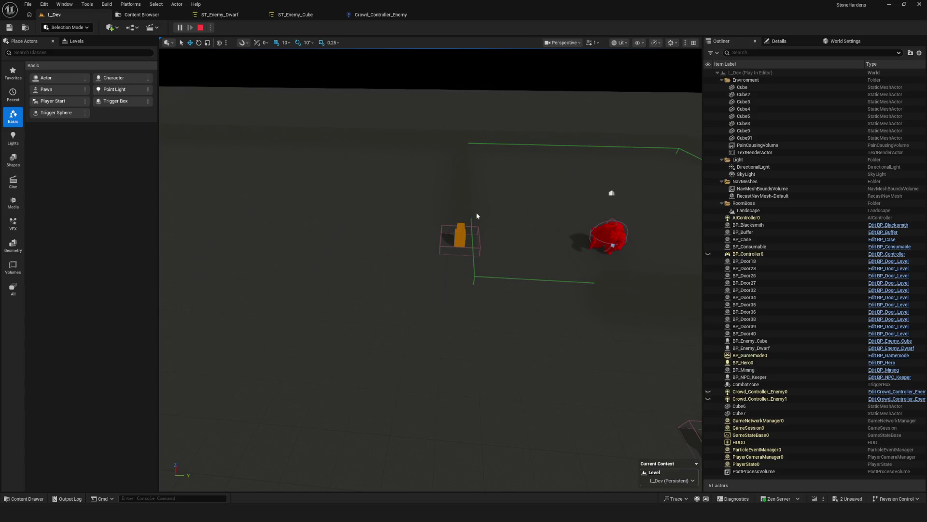
click(220, 14)
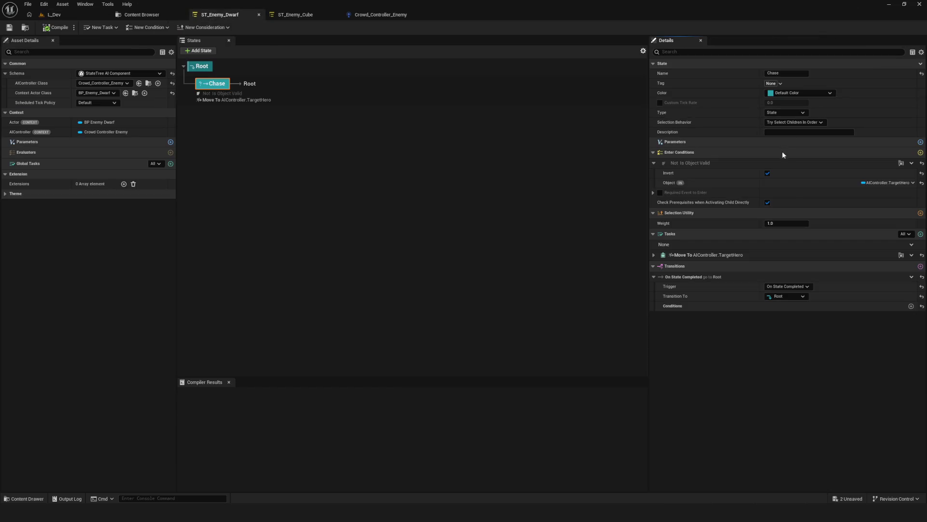